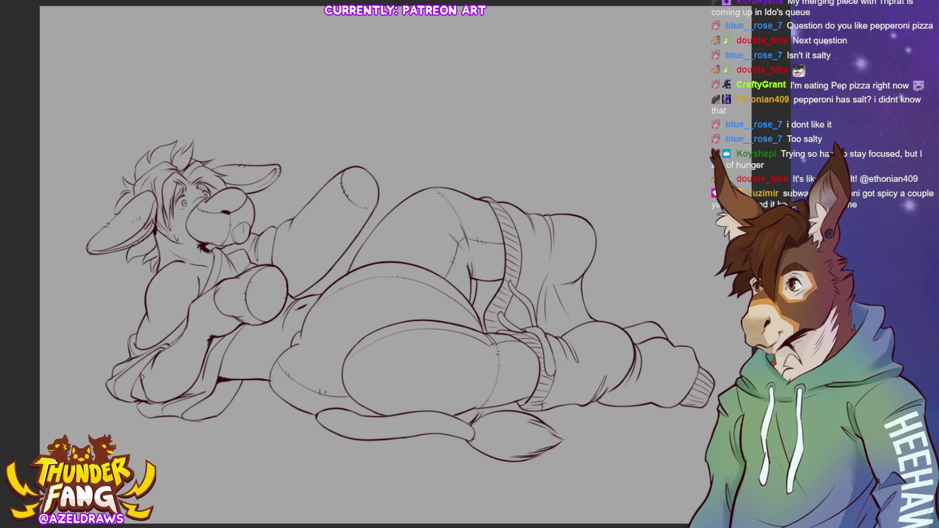
# Ink the small shadow spot under the lower-left arm and fill the gap between the legs
pyautogui.moveTo(139, 379)
pyautogui.mouseDown()
pyautogui.moveTo(133, 397)
pyautogui.moveTo(145, 402)
pyautogui.moveTo(137, 386)
pyautogui.moveTo(149, 400)
pyautogui.mouseUp()
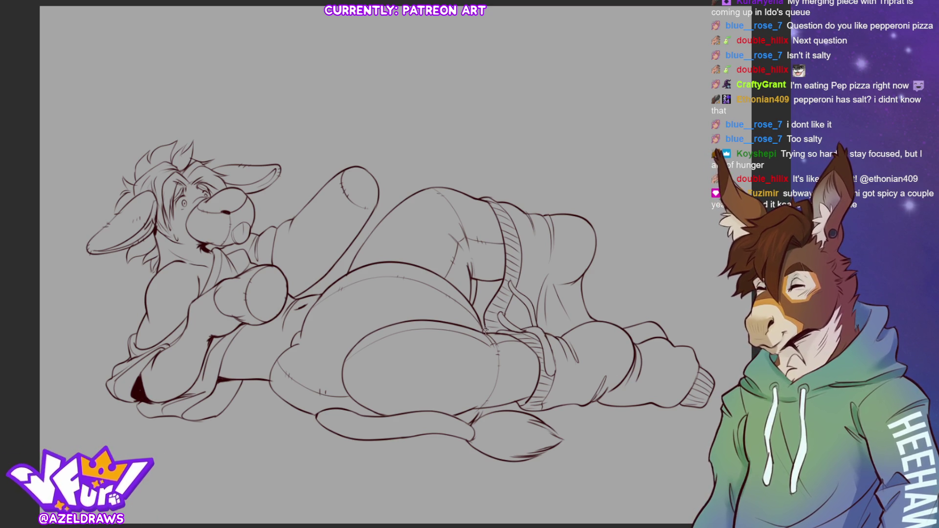
pyautogui.click(491, 292)
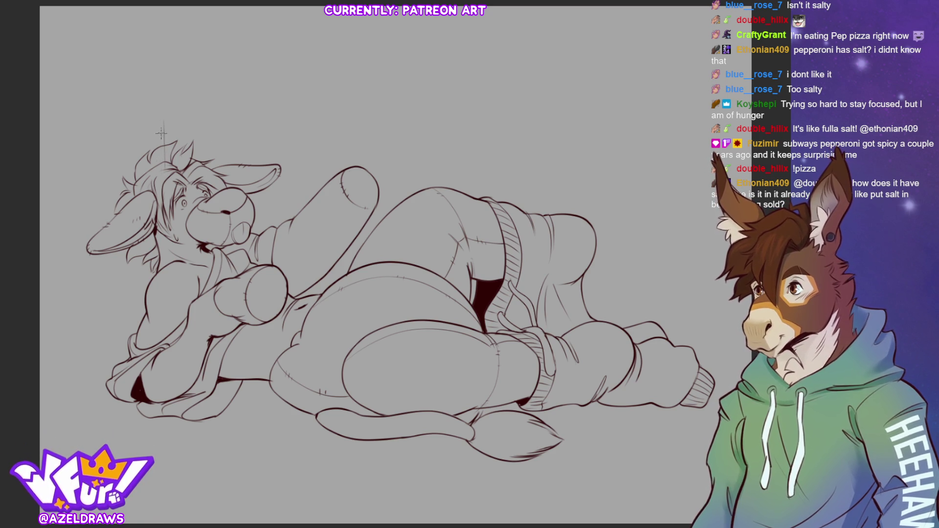
# Sketch faint vertical shake lines above the hair, raised arm, back and hip, plus a waist hatch
pyautogui.moveTo(164, 121); pyautogui.dragTo(162, 163)
pyautogui.moveTo(191, 124); pyautogui.dragTo(193, 147)
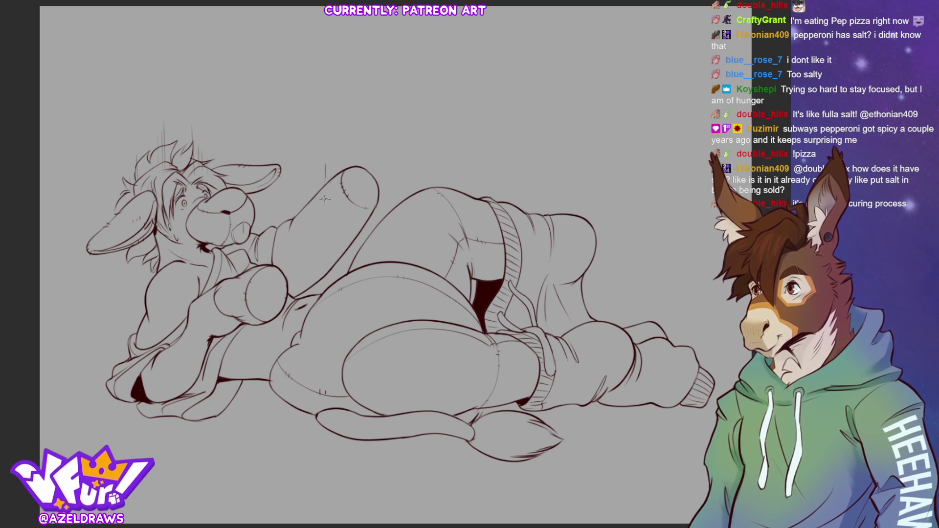
pyautogui.moveTo(326, 165); pyautogui.dragTo(326, 188)
pyautogui.moveTo(341, 153); pyautogui.dragTo(341, 175)
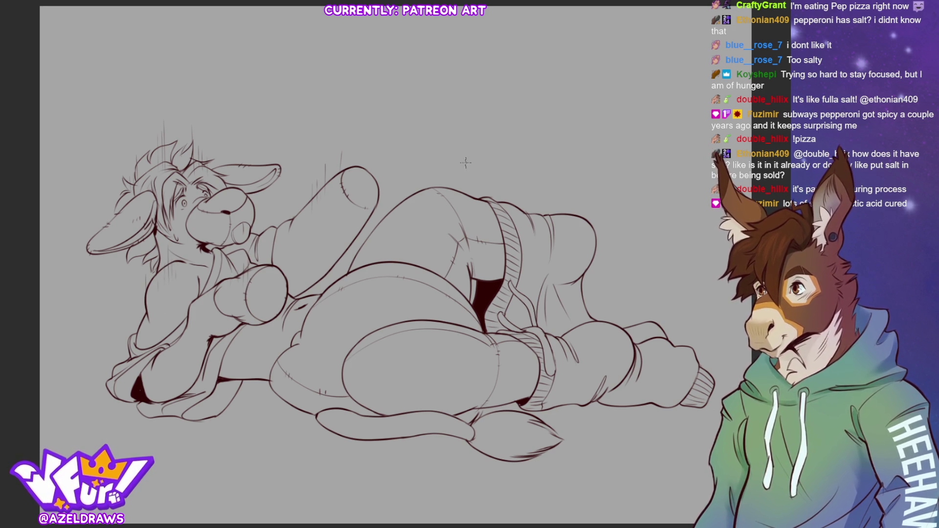
pyautogui.moveTo(451, 170); pyautogui.dragTo(448, 188)
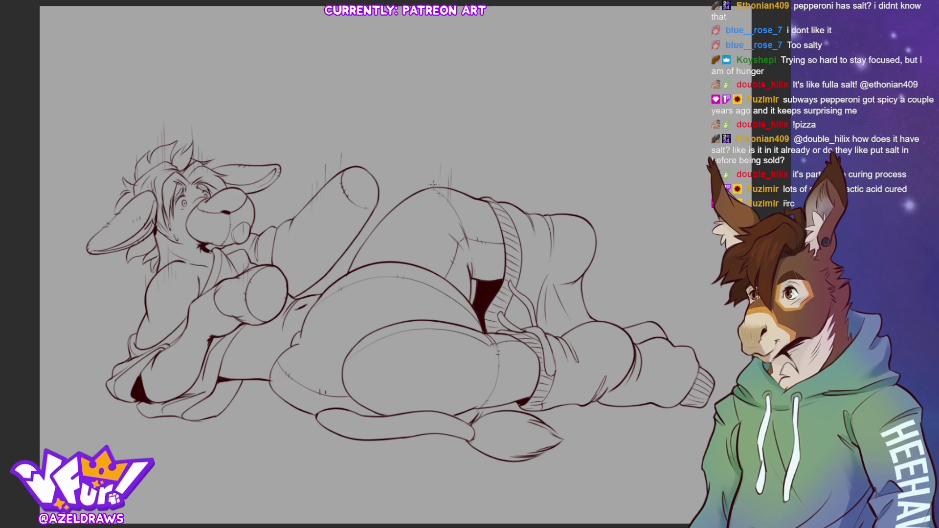
pyautogui.moveTo(521, 194); pyautogui.dragTo(521, 229)
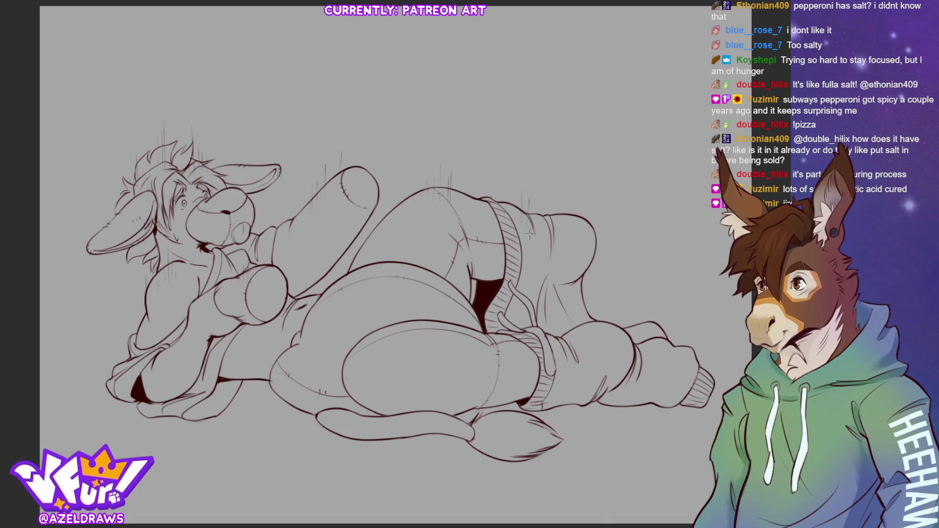
pyautogui.moveTo(564, 188); pyautogui.dragTo(564, 227)
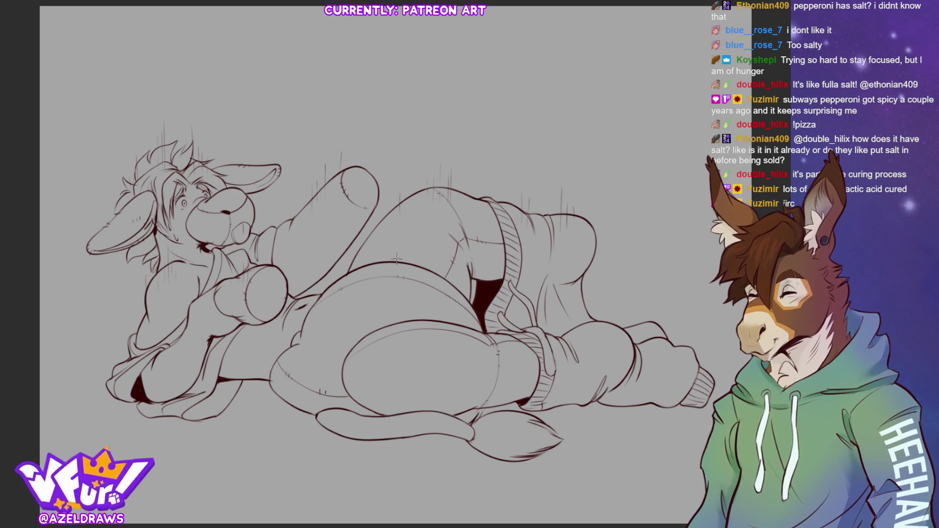
pyautogui.moveTo(390, 242); pyautogui.dragTo(399, 272)
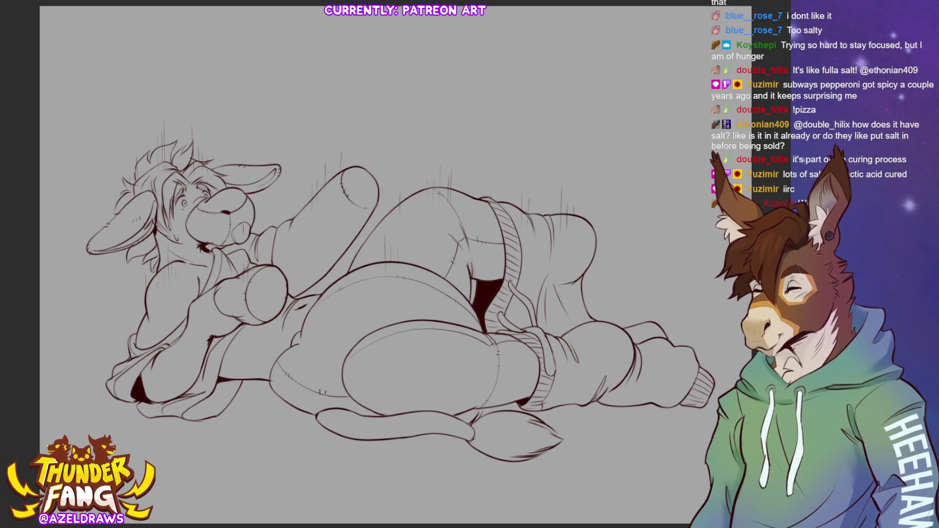
# Draw motion arcs over the back and above the head, undoing one stray stroke
pyautogui.moveTo(389, 195)
pyautogui.mouseDown()
pyautogui.moveTo(419, 175)
pyautogui.moveTo(507, 183)
pyautogui.moveTo(555, 200)
pyautogui.mouseUp()
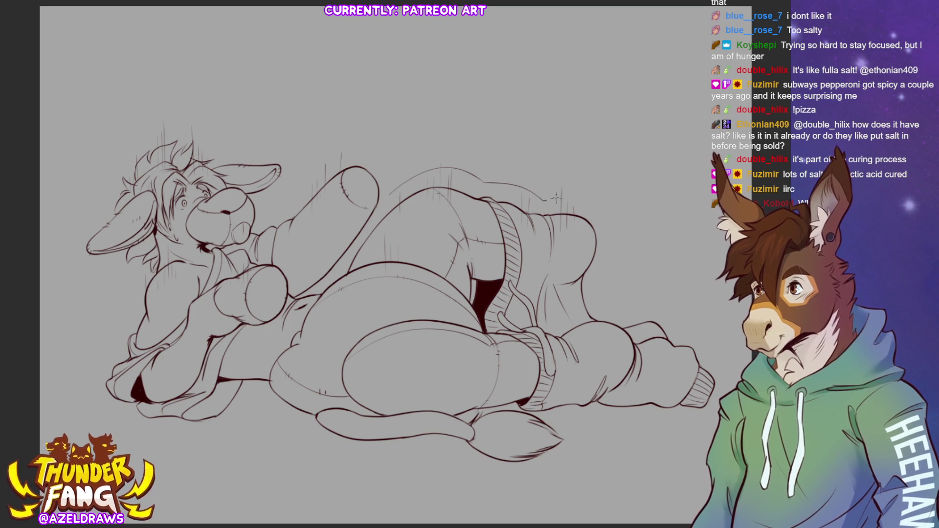
pyautogui.moveTo(400, 174)
pyautogui.mouseDown()
pyautogui.moveTo(476, 158)
pyautogui.moveTo(542, 185)
pyautogui.mouseUp()
pyautogui.moveTo(459, 139); pyautogui.dragTo(517, 145)
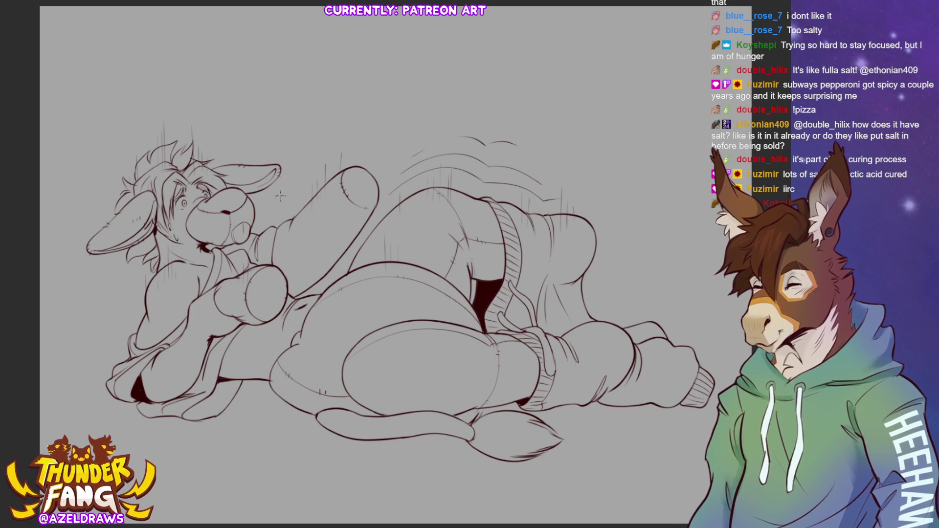
pyautogui.moveTo(128, 157)
pyautogui.mouseDown()
pyautogui.moveTo(122, 148)
pyautogui.moveTo(225, 139)
pyautogui.moveTo(240, 147)
pyautogui.moveTo(128, 154)
pyautogui.moveTo(194, 138)
pyautogui.moveTo(223, 153)
pyautogui.moveTo(274, 145)
pyautogui.moveTo(297, 159)
pyautogui.moveTo(342, 148)
pyautogui.moveTo(368, 152)
pyautogui.mouseUp()
pyautogui.hotkey('ctrl', 'z')
pyautogui.moveTo(125, 145)
pyautogui.mouseDown()
pyautogui.moveTo(162, 118)
pyautogui.moveTo(225, 133)
pyautogui.moveTo(249, 125)
pyautogui.moveTo(291, 146)
pyautogui.moveTo(320, 141)
pyautogui.mouseUp()
pyautogui.moveTo(145, 117); pyautogui.dragTo(269, 118)
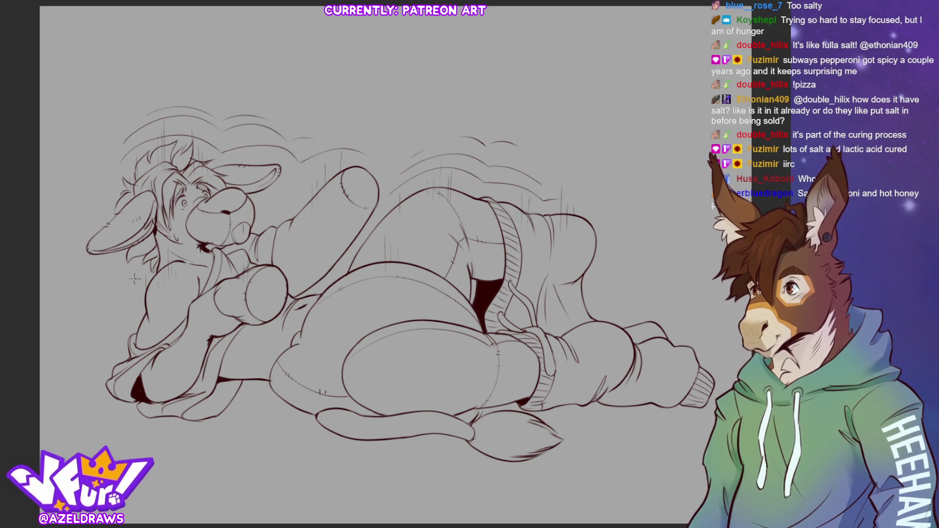
# Add motion lines along the figure's left side and curved lines right of the knee
pyautogui.moveTo(128, 285)
pyautogui.mouseDown()
pyautogui.moveTo(125, 330)
pyautogui.moveTo(100, 385)
pyautogui.mouseUp()
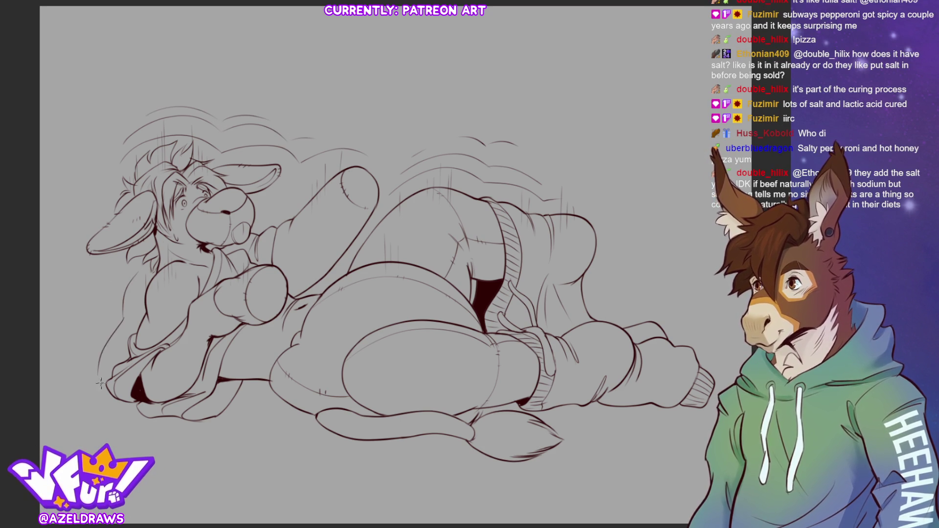
pyautogui.moveTo(115, 277); pyautogui.dragTo(106, 315)
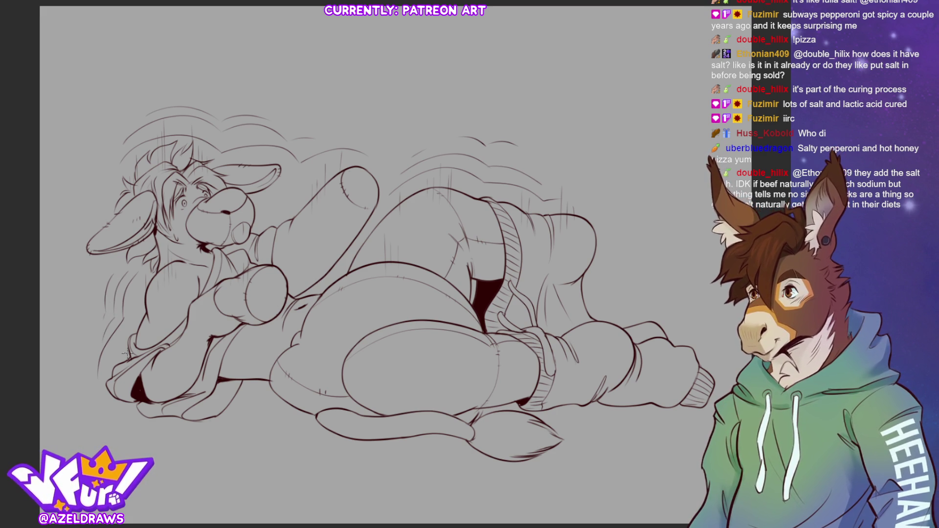
pyautogui.moveTo(608, 221)
pyautogui.mouseDown()
pyautogui.moveTo(620, 259)
pyautogui.moveTo(613, 293)
pyautogui.mouseUp()
pyautogui.moveTo(622, 240); pyautogui.dragTo(632, 292)
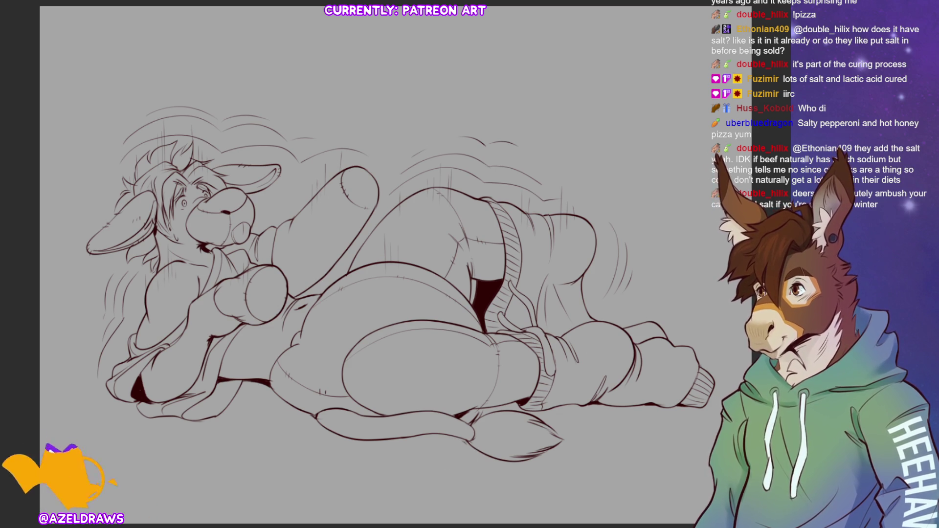
# Draw a line along the tail's upper edge
pyautogui.moveTo(319, 415)
pyautogui.mouseDown()
pyautogui.moveTo(385, 435)
pyautogui.moveTo(472, 437)
pyautogui.mouseUp()
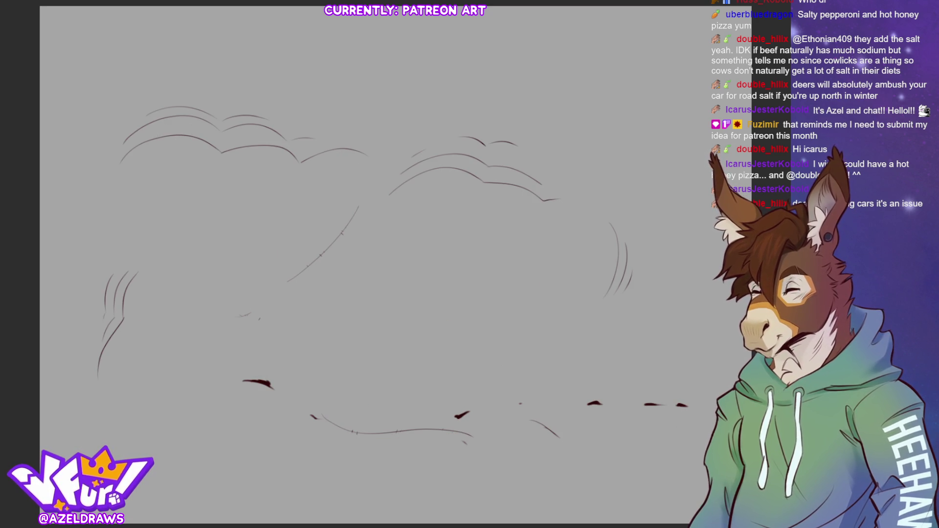
# Lasso the body area on the motion-line layer, delete the overlapping strokes and deselect
pyautogui.moveTo(372, 204)
pyautogui.mouseDown()
pyautogui.moveTo(272, 243)
pyautogui.moveTo(317, 471)
pyautogui.moveTo(709, 406)
pyautogui.moveTo(411, 268)
pyautogui.moveTo(384, 196)
pyautogui.mouseUp()
pyautogui.press('Delete')
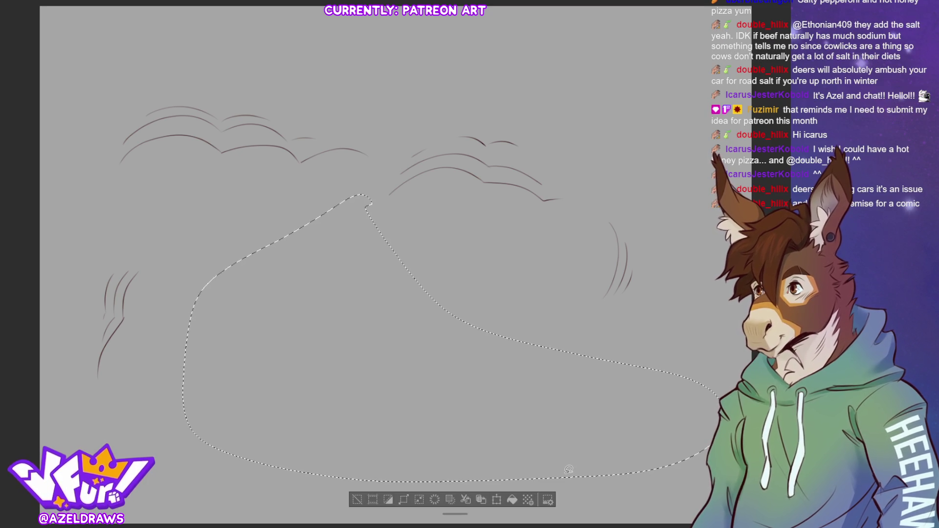
pyautogui.hotkey('ctrl', 'd')
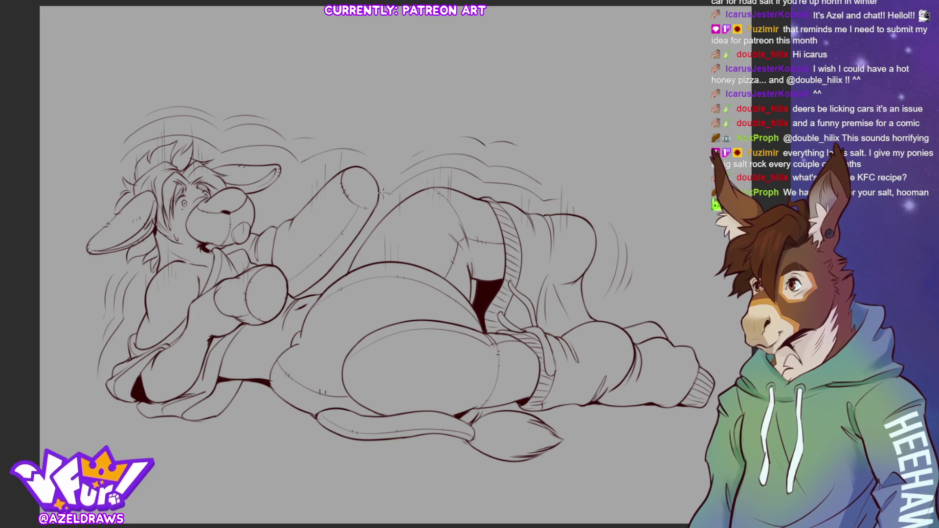
# Add faint motion strokes above the raised arm
pyautogui.moveTo(333, 170)
pyautogui.mouseDown()
pyautogui.moveTo(355, 161)
pyautogui.moveTo(345, 162)
pyautogui.mouseUp()
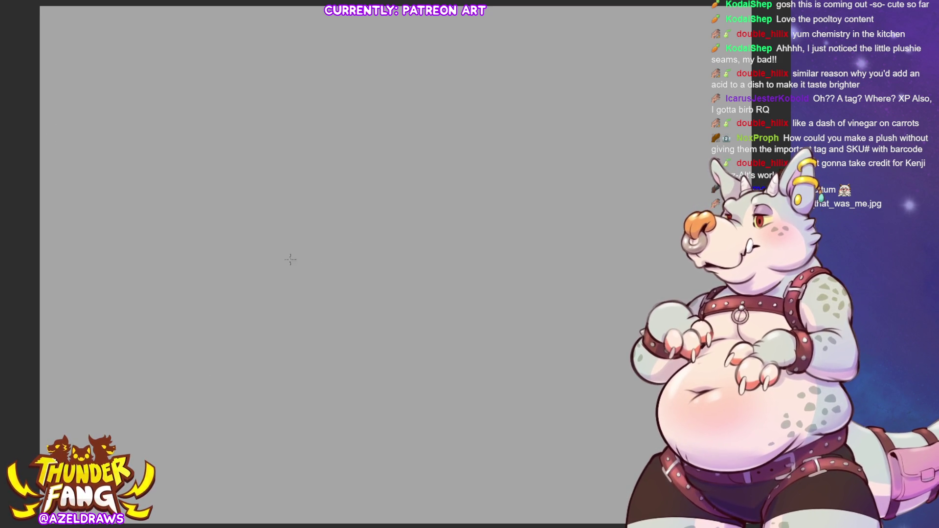
# After undoing two trial arcs, sketch a looping head circle near the canvas top-centre
pyautogui.moveTo(462, 192); pyautogui.dragTo(405, 212)
pyautogui.hotkey('ctrl', 'z')
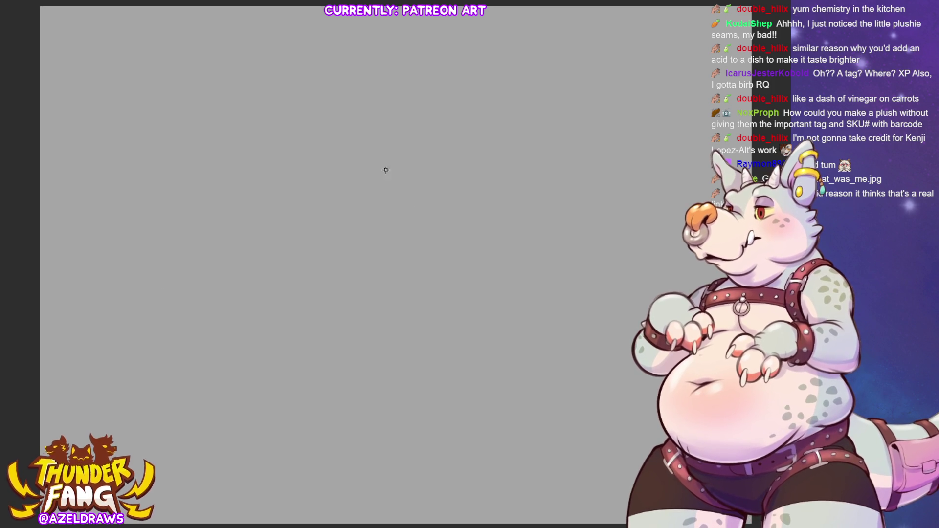
pyautogui.moveTo(447, 173); pyautogui.dragTo(458, 215)
pyautogui.hotkey('ctrl', 'z')
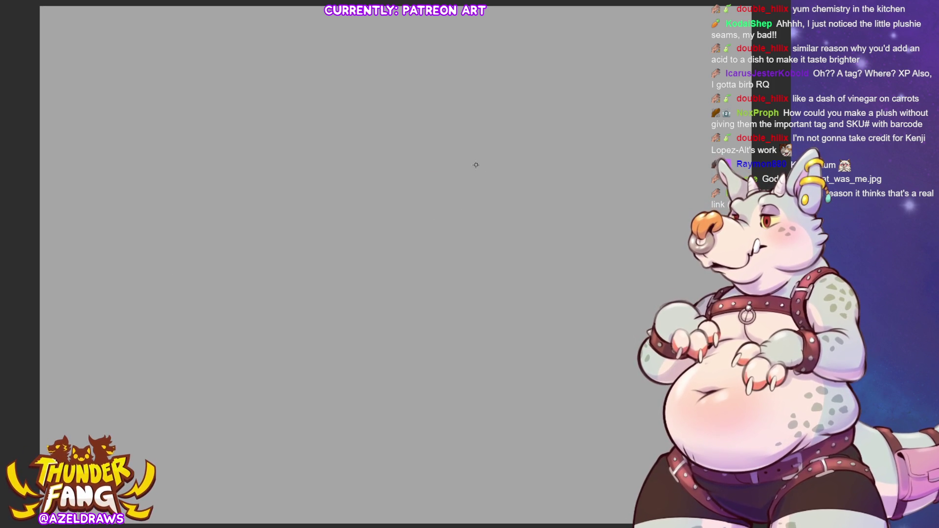
pyautogui.moveTo(436, 170)
pyautogui.mouseDown()
pyautogui.moveTo(417, 182)
pyautogui.moveTo(408, 229)
pyautogui.moveTo(452, 247)
pyautogui.mouseUp()
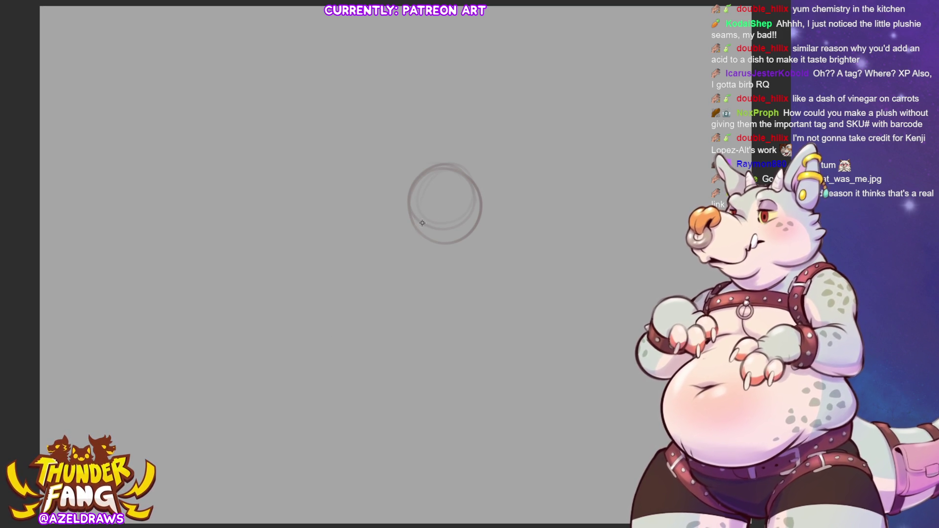
# Sketch the muzzle, snout top and descending jaw curve off the head circle's right side
pyautogui.moveTo(472, 189)
pyautogui.mouseDown()
pyautogui.moveTo(509, 178)
pyautogui.moveTo(510, 224)
pyautogui.moveTo(488, 177)
pyautogui.moveTo(423, 197)
pyautogui.moveTo(522, 187)
pyautogui.moveTo(519, 208)
pyautogui.mouseUp()
pyautogui.moveTo(465, 230); pyautogui.dragTo(497, 222)
pyautogui.moveTo(516, 177); pyautogui.dragTo(512, 204)
pyautogui.moveTo(518, 212)
pyautogui.mouseDown()
pyautogui.moveTo(488, 253)
pyautogui.moveTo(475, 244)
pyautogui.moveTo(457, 254)
pyautogui.moveTo(483, 266)
pyautogui.mouseUp()
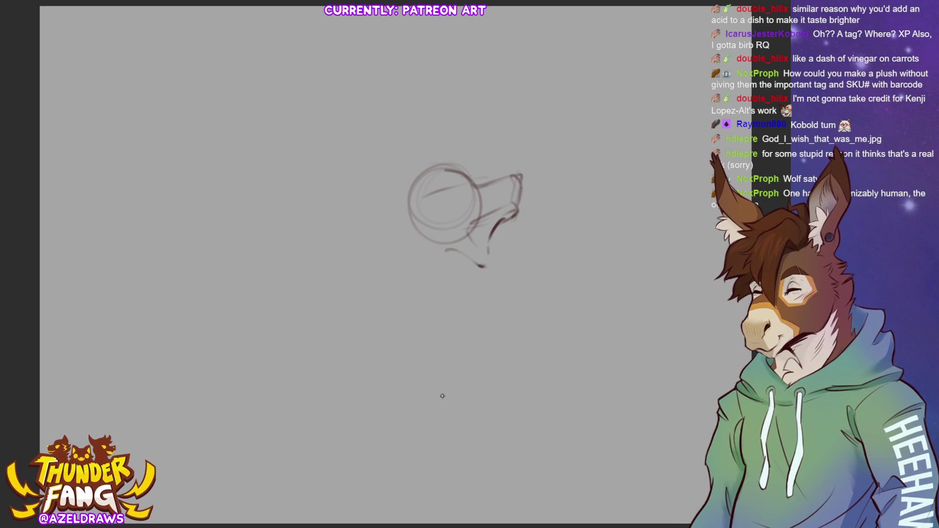
pyautogui.moveTo(480, 216)
pyautogui.mouseDown()
pyautogui.moveTo(462, 239)
pyautogui.moveTo(480, 249)
pyautogui.mouseUp()
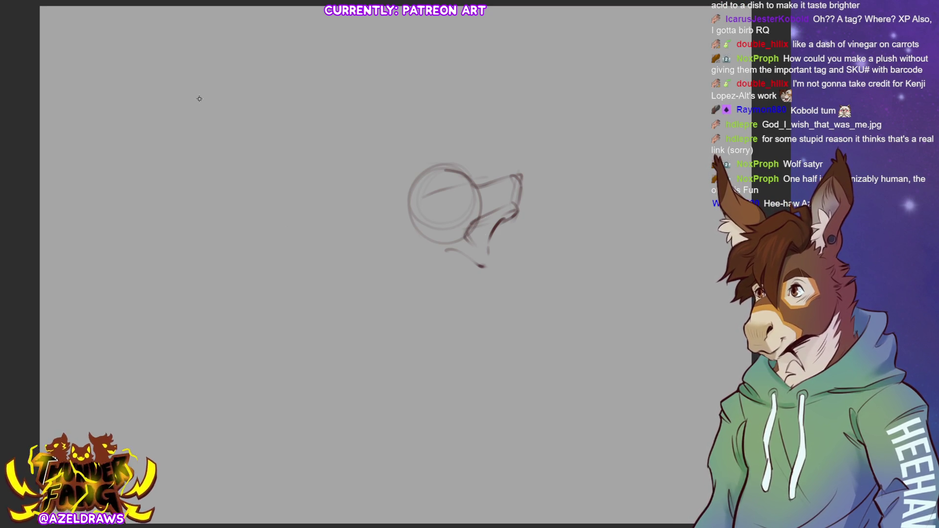
# Flip the canvas horizontally, then sketch the brow, cheek, eye area, lower jaw and ear's top edge
pyautogui.press('m')
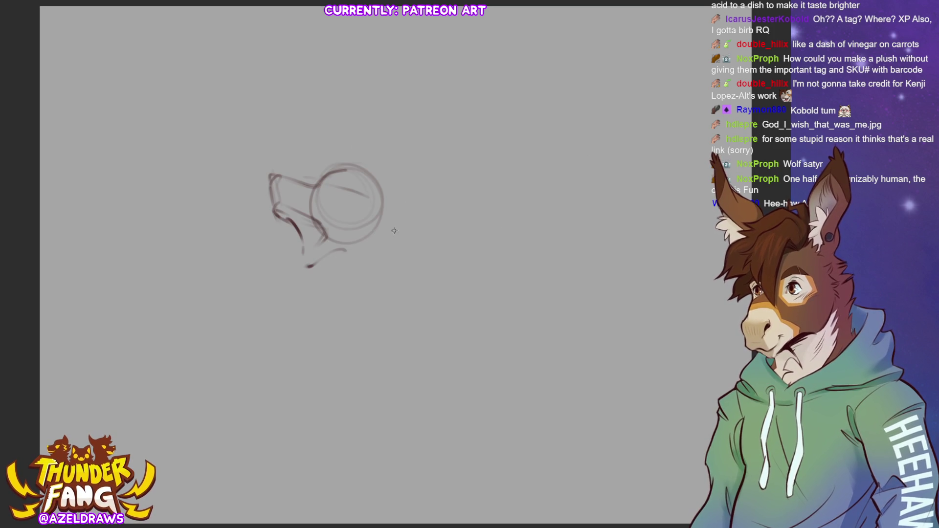
pyautogui.moveTo(277, 191)
pyautogui.mouseDown()
pyautogui.moveTo(288, 182)
pyautogui.moveTo(269, 176)
pyautogui.moveTo(294, 182)
pyautogui.moveTo(293, 209)
pyautogui.moveTo(288, 175)
pyautogui.mouseUp()
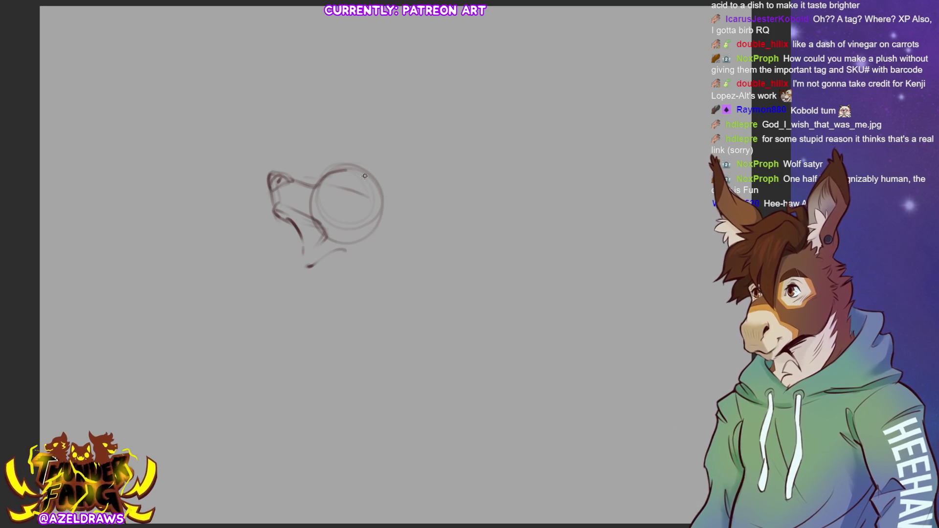
pyautogui.moveTo(273, 207); pyautogui.dragTo(295, 215)
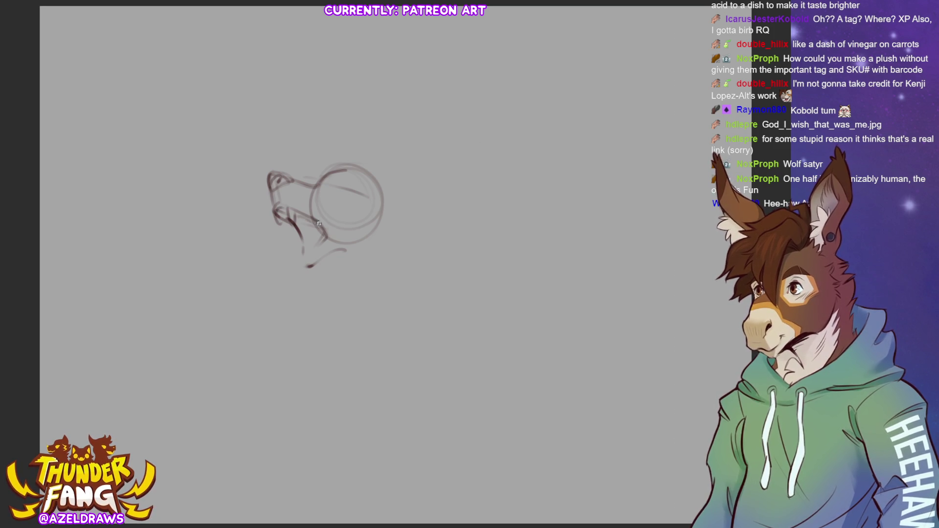
pyautogui.moveTo(288, 180)
pyautogui.mouseDown()
pyautogui.moveTo(323, 187)
pyautogui.moveTo(329, 221)
pyautogui.mouseUp()
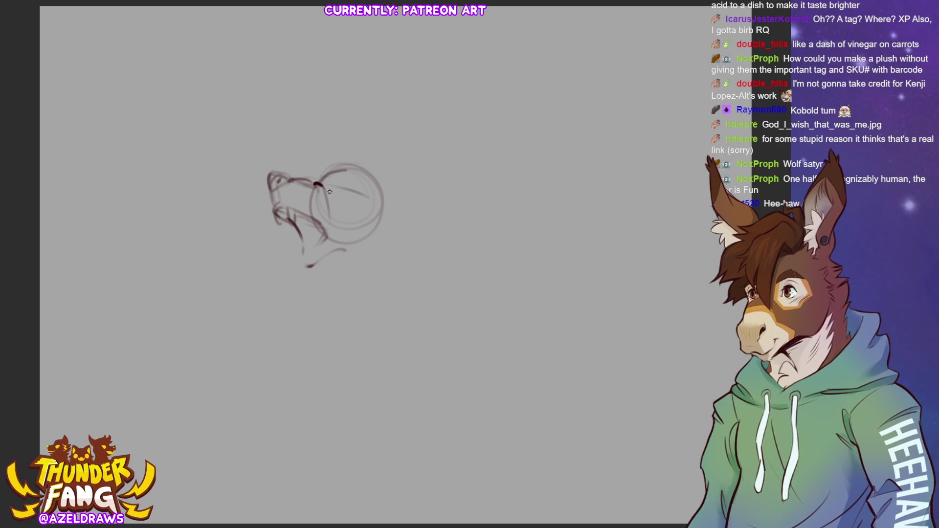
pyautogui.moveTo(343, 189); pyautogui.dragTo(328, 190)
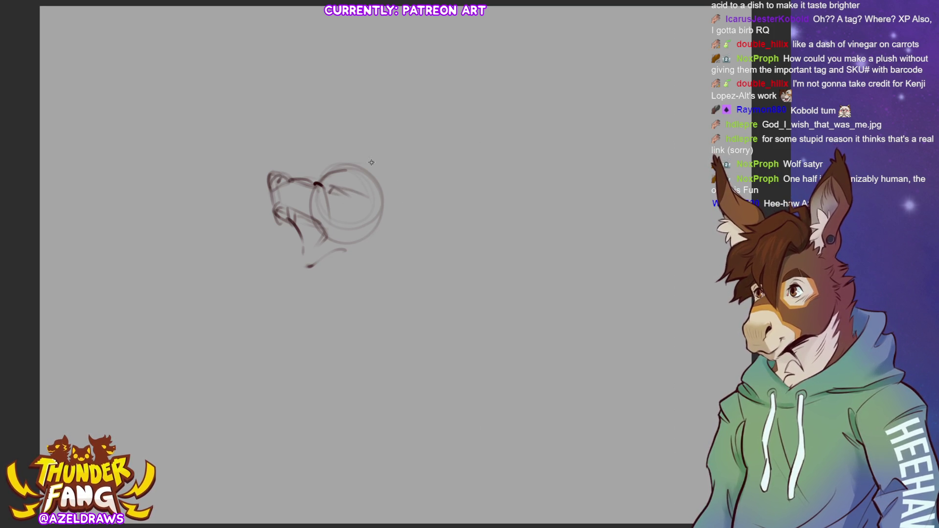
pyautogui.moveTo(339, 188)
pyautogui.mouseDown()
pyautogui.moveTo(334, 178)
pyautogui.moveTo(348, 195)
pyautogui.mouseUp()
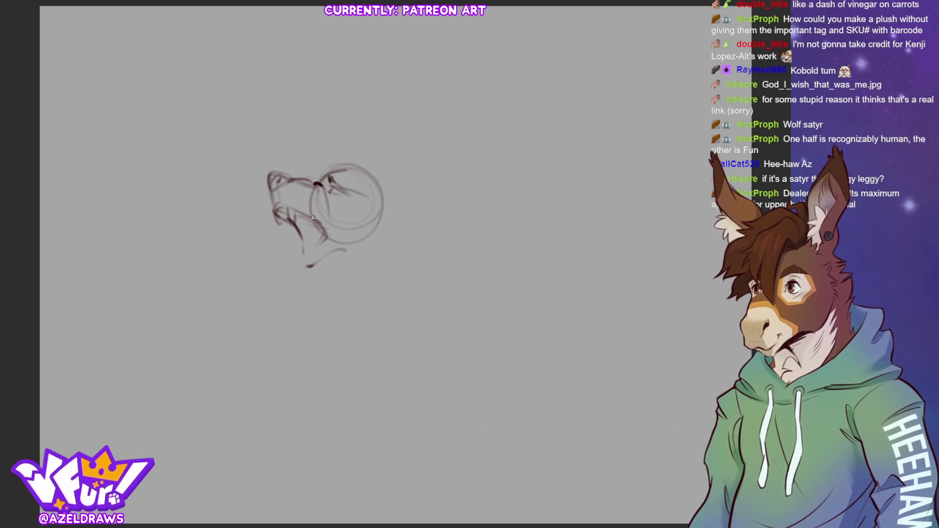
pyautogui.moveTo(318, 225)
pyautogui.mouseDown()
pyautogui.moveTo(273, 270)
pyautogui.moveTo(293, 297)
pyautogui.moveTo(302, 242)
pyautogui.moveTo(307, 254)
pyautogui.moveTo(331, 234)
pyautogui.mouseUp()
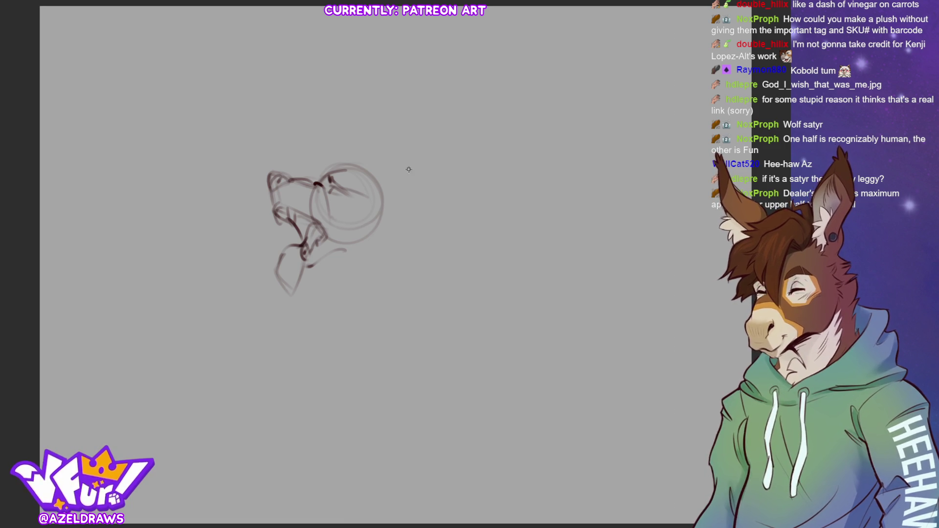
pyautogui.moveTo(387, 188)
pyautogui.mouseDown()
pyautogui.moveTo(398, 175)
pyautogui.moveTo(460, 160)
pyautogui.mouseUp()
# Finish the pointed ear and reinforce the muzzle lines, undoing one jaw stroke
pyautogui.moveTo(397, 218); pyautogui.dragTo(455, 167)
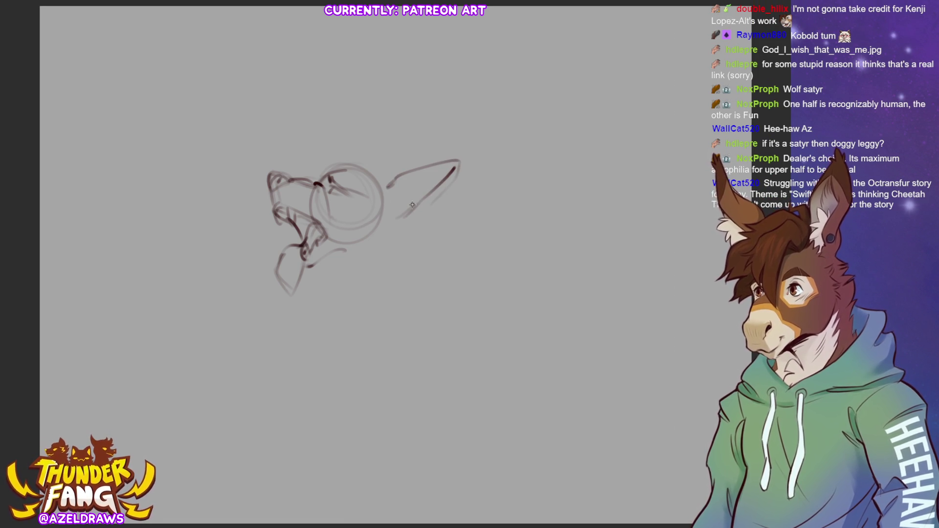
pyautogui.moveTo(396, 217)
pyautogui.mouseDown()
pyautogui.moveTo(421, 206)
pyautogui.moveTo(409, 189)
pyautogui.moveTo(433, 172)
pyautogui.mouseUp()
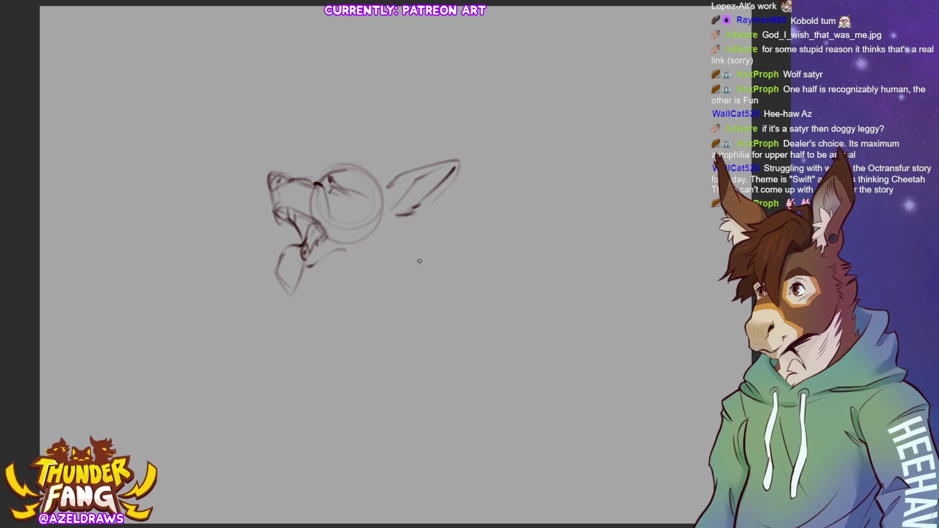
pyautogui.moveTo(280, 205); pyautogui.dragTo(317, 219)
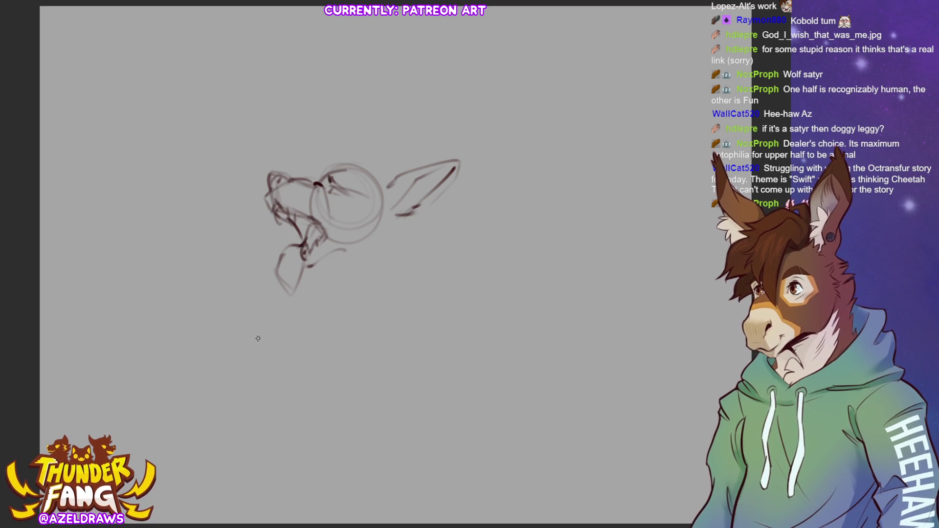
pyautogui.moveTo(268, 193)
pyautogui.mouseDown()
pyautogui.moveTo(264, 214)
pyautogui.moveTo(293, 229)
pyautogui.mouseUp()
pyautogui.moveTo(315, 264)
pyautogui.mouseDown()
pyautogui.moveTo(365, 263)
pyautogui.moveTo(354, 264)
pyautogui.mouseUp()
pyautogui.hotkey('ctrl', 'z')
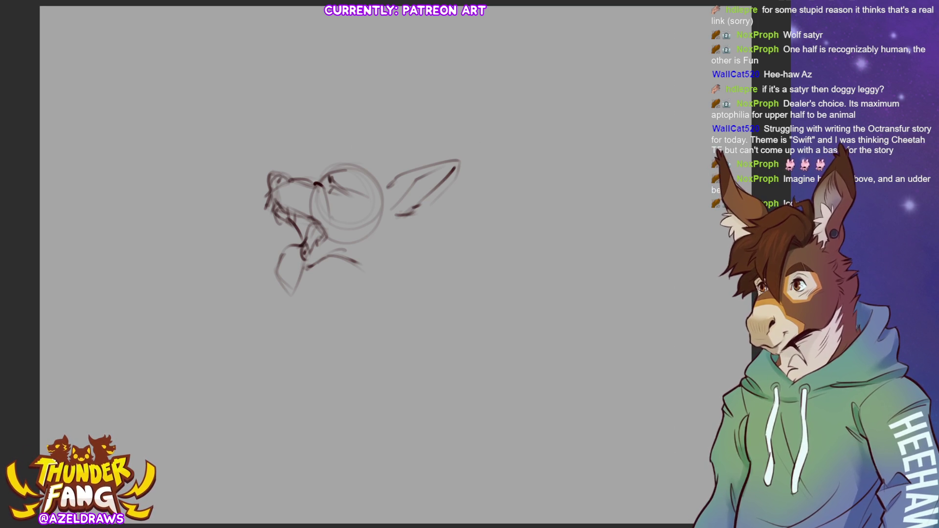
# Move the whole head sketch up and left with Ctrl+T, then start a line below the chest
pyautogui.hotkey('ctrl', 't')
pyautogui.moveTo(359, 213); pyautogui.dragTo(337, 147)
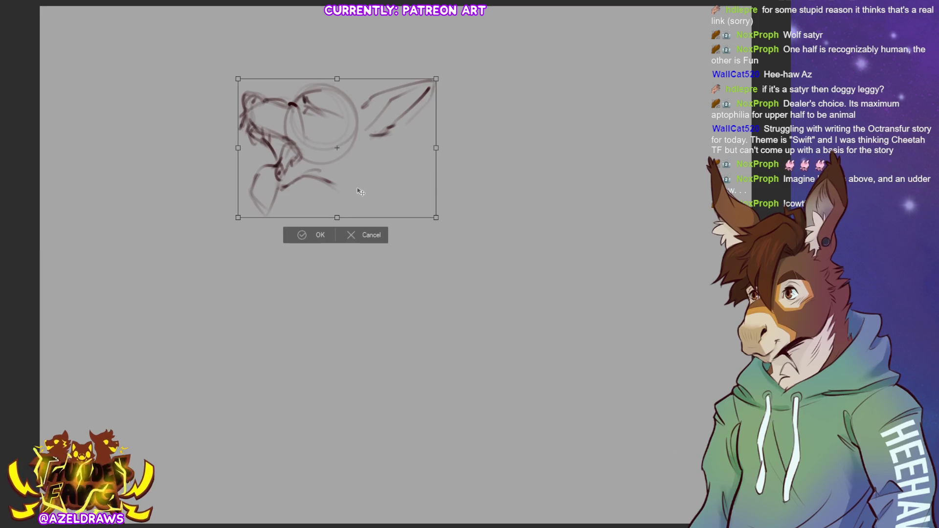
pyautogui.press('Return')
pyautogui.moveTo(305, 193); pyautogui.dragTo(310, 302)
# Sketch the large rounded belly, curved back lines and lower body curves beneath the head
pyautogui.moveTo(274, 238)
pyautogui.mouseDown()
pyautogui.moveTo(381, 314)
pyautogui.moveTo(423, 272)
pyautogui.mouseUp()
pyautogui.moveTo(342, 161); pyautogui.dragTo(440, 169)
pyautogui.moveTo(328, 177)
pyautogui.mouseDown()
pyautogui.moveTo(386, 174)
pyautogui.moveTo(420, 259)
pyautogui.mouseUp()
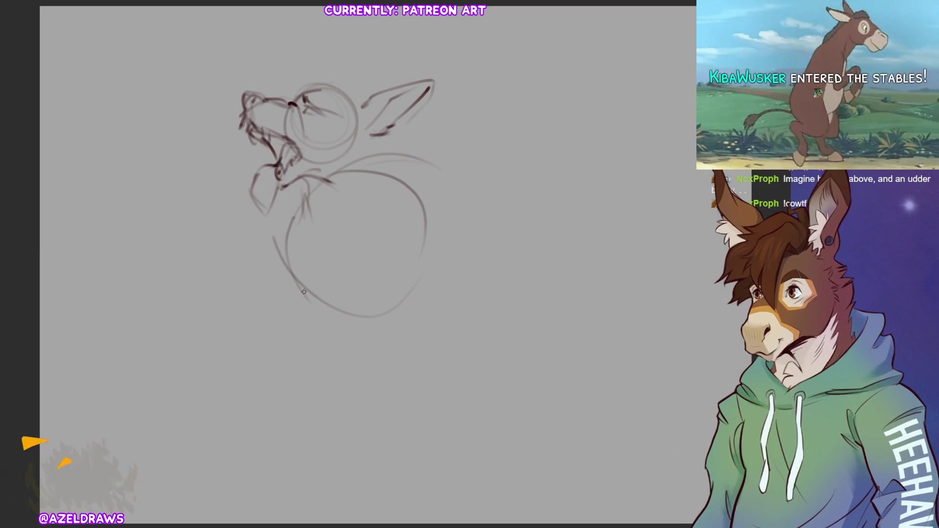
pyautogui.moveTo(304, 289); pyautogui.dragTo(440, 312)
pyautogui.moveTo(326, 277)
pyautogui.mouseDown()
pyautogui.moveTo(304, 295)
pyautogui.moveTo(435, 313)
pyautogui.mouseUp()
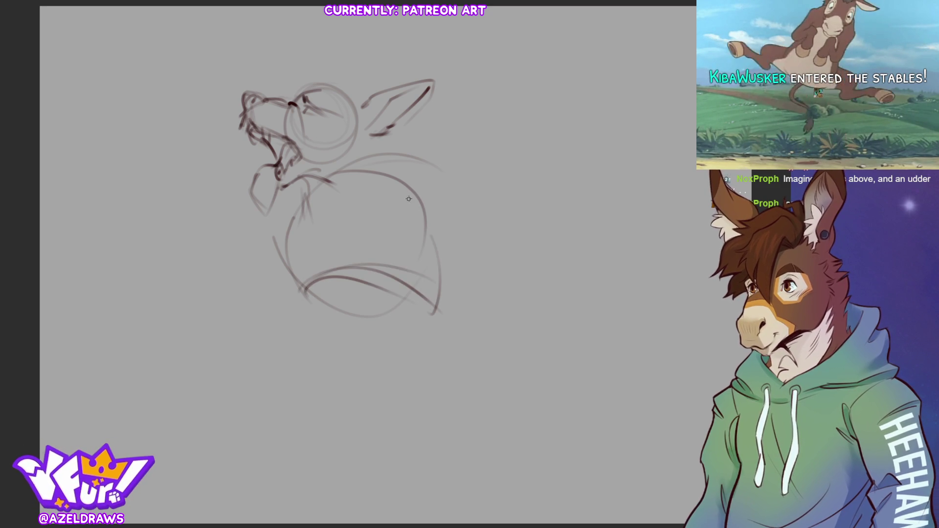
pyautogui.moveTo(391, 186); pyautogui.dragTo(438, 313)
pyautogui.moveTo(336, 172); pyautogui.dragTo(421, 190)
pyautogui.moveTo(366, 141); pyautogui.dragTo(374, 162)
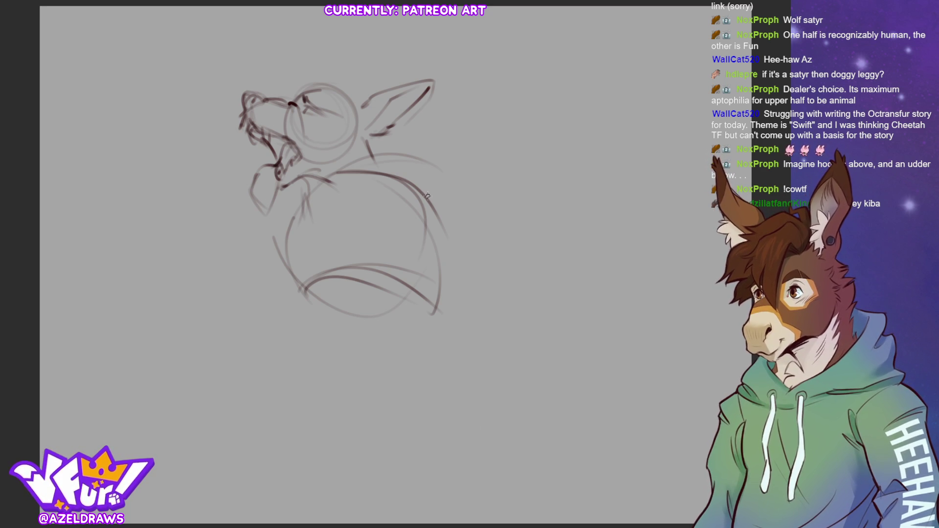
# Try a curved neck line and collar strokes, then undo both
pyautogui.moveTo(304, 193)
pyautogui.mouseDown()
pyautogui.moveTo(338, 188)
pyautogui.moveTo(378, 145)
pyautogui.mouseUp()
pyautogui.moveTo(304, 186)
pyautogui.mouseDown()
pyautogui.moveTo(296, 203)
pyautogui.moveTo(299, 184)
pyautogui.moveTo(317, 196)
pyautogui.mouseUp()
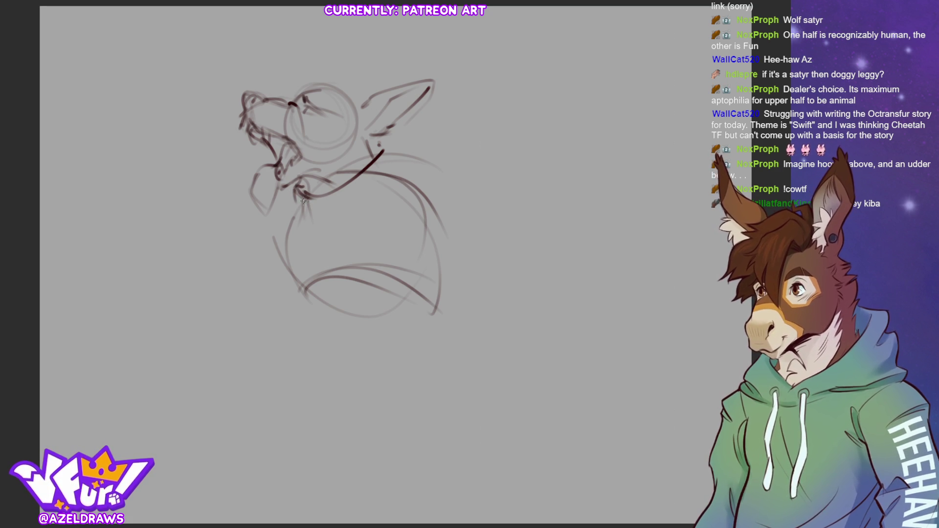
pyautogui.hotkey('ctrl', 'z')
pyautogui.hotkey('ctrl', 'z')
pyautogui.hotkey('ctrl', 'z')
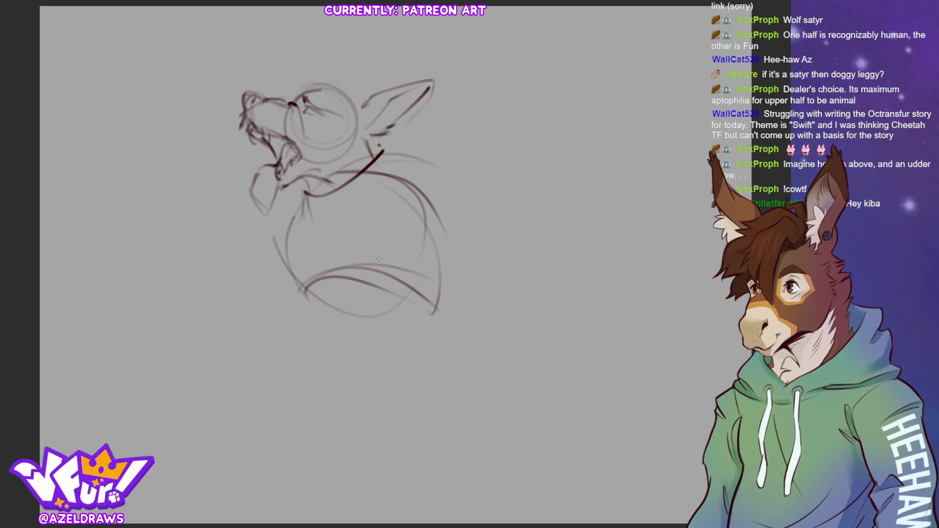
pyautogui.hotkey('ctrl', 'z')
pyautogui.hotkey('ctrl', 'z')
# Lasso the head and ears, shift them up and left, deselect, then sketch neck lines
pyautogui.press('l')
pyautogui.moveTo(290, 201)
pyautogui.mouseDown()
pyautogui.moveTo(425, 136)
pyautogui.moveTo(202, 108)
pyautogui.moveTo(267, 231)
pyautogui.mouseUp()
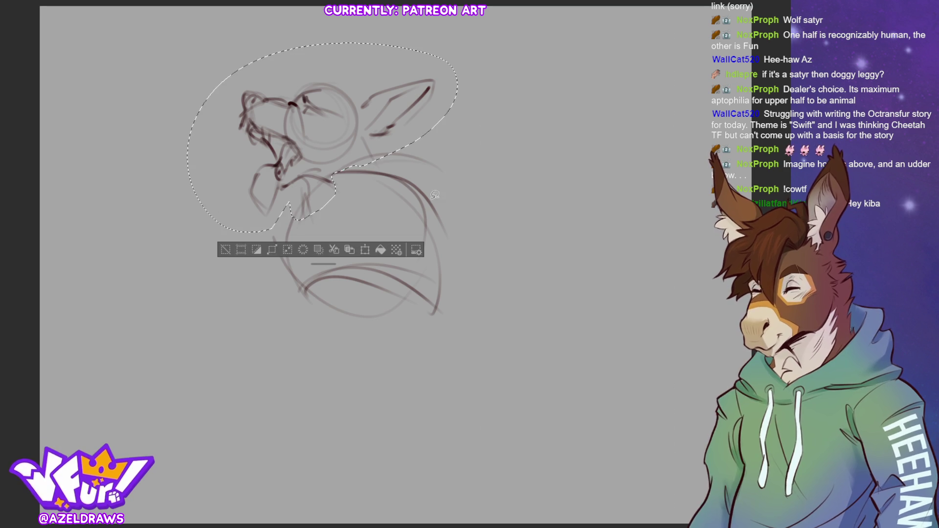
pyautogui.click(363, 250)
pyautogui.moveTo(316, 172); pyautogui.dragTo(292, 148)
pyautogui.click(294, 239)
pyautogui.click(217, 233)
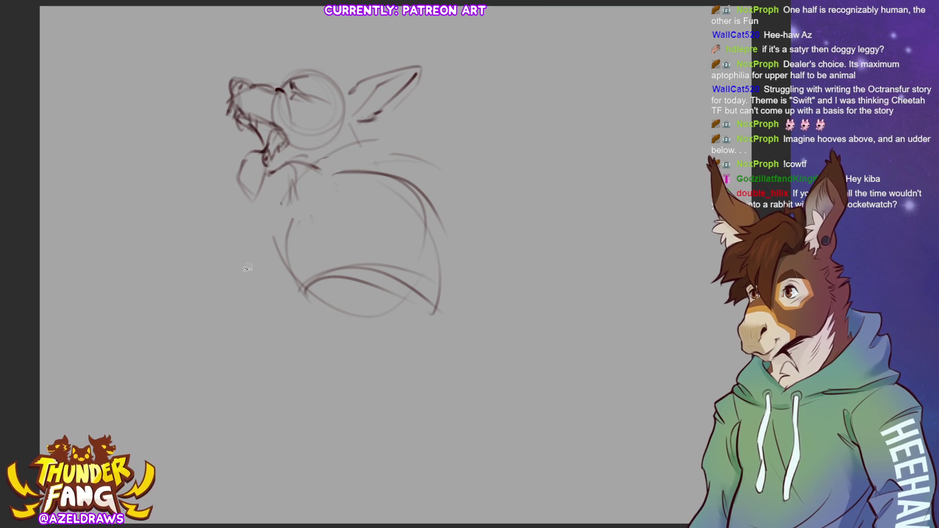
pyautogui.press('b')
pyautogui.moveTo(295, 171); pyautogui.dragTo(316, 207)
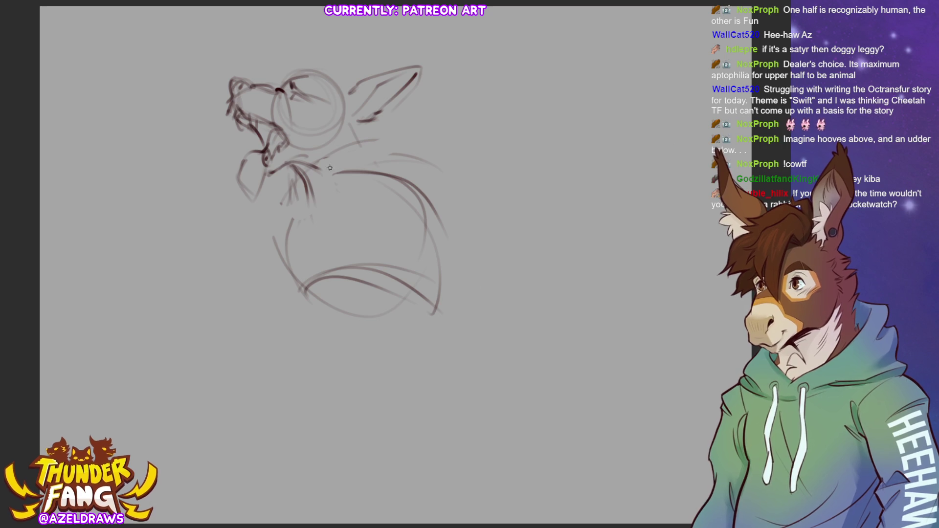
# Sketch the neck line down from the ear, with short strokes at the ear base and around the neck
pyautogui.moveTo(349, 142); pyautogui.dragTo(335, 177)
pyautogui.moveTo(378, 121)
pyautogui.mouseDown()
pyautogui.moveTo(385, 145)
pyautogui.moveTo(385, 122)
pyautogui.mouseUp()
pyautogui.moveTo(372, 127); pyautogui.dragTo(390, 121)
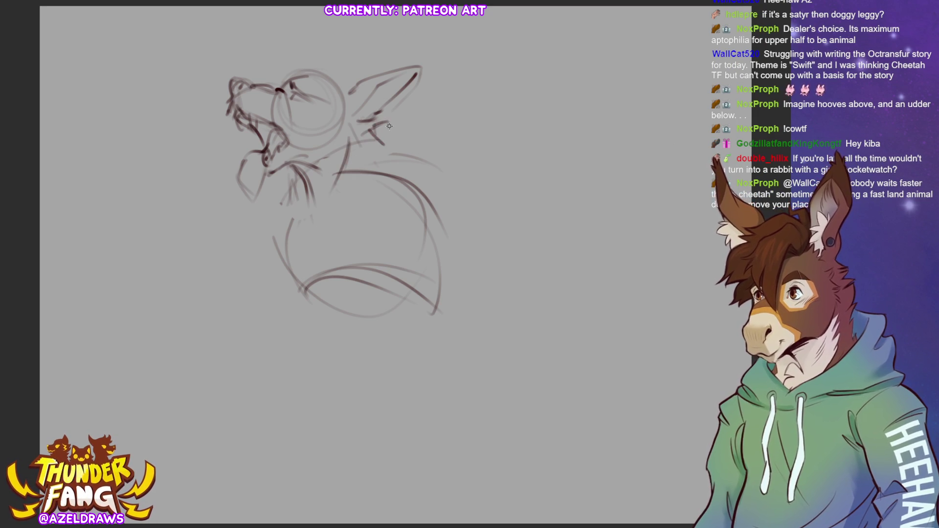
pyautogui.moveTo(293, 182); pyautogui.dragTo(313, 193)
pyautogui.moveTo(302, 194); pyautogui.dragTo(333, 179)
pyautogui.moveTo(376, 141)
pyautogui.mouseDown()
pyautogui.moveTo(346, 167)
pyautogui.moveTo(292, 185)
pyautogui.moveTo(302, 209)
pyautogui.moveTo(357, 177)
pyautogui.mouseUp()
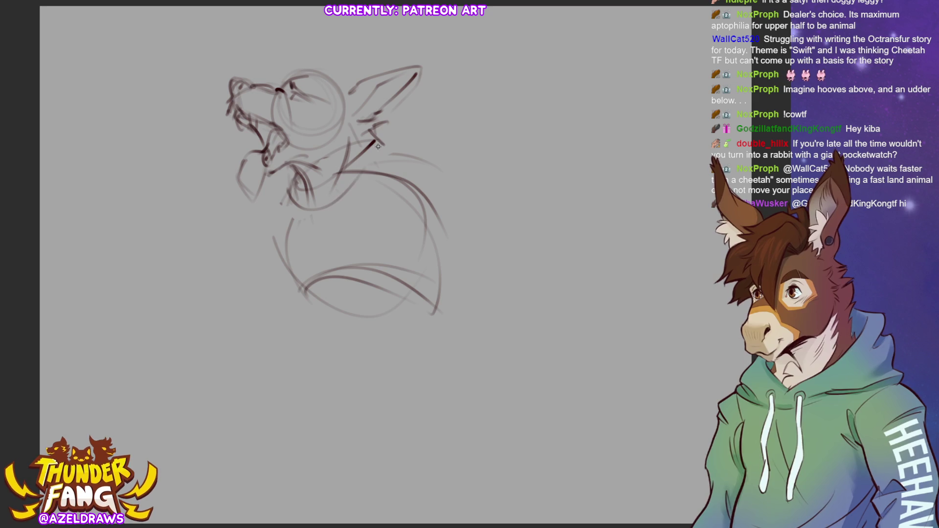
# Undo the last neck strokes, then redraw the collar curve across the neck and darken lines under the ear
pyautogui.hotkey('ctrl', 'z')
pyautogui.hotkey('ctrl', 'z')
pyautogui.moveTo(293, 189)
pyautogui.mouseDown()
pyautogui.moveTo(302, 206)
pyautogui.moveTo(358, 182)
pyautogui.mouseUp()
pyautogui.moveTo(375, 131); pyautogui.dragTo(323, 204)
pyautogui.moveTo(381, 150)
pyautogui.mouseDown()
pyautogui.moveTo(349, 187)
pyautogui.moveTo(323, 184)
pyautogui.mouseUp()
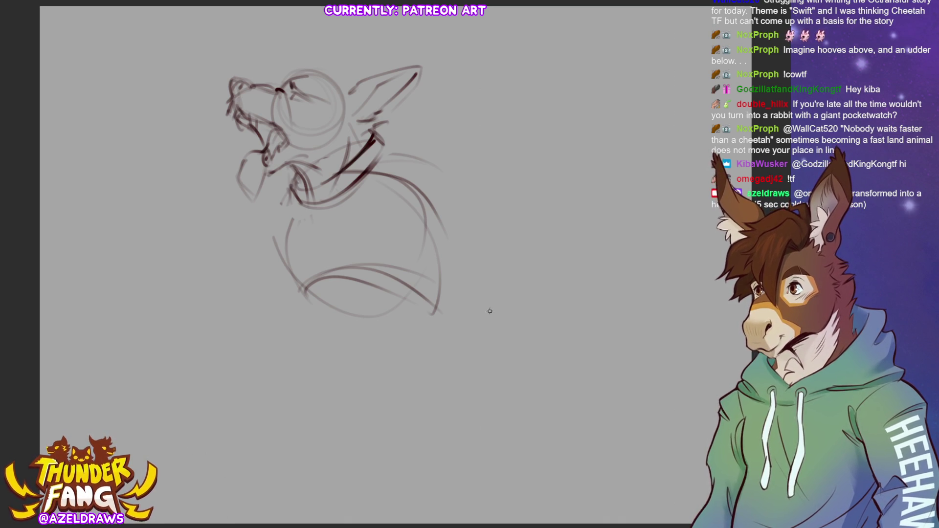
# Mirror the canvas so the head faces right, then sketch the chest line, body arc and back curve
pyautogui.press('h')
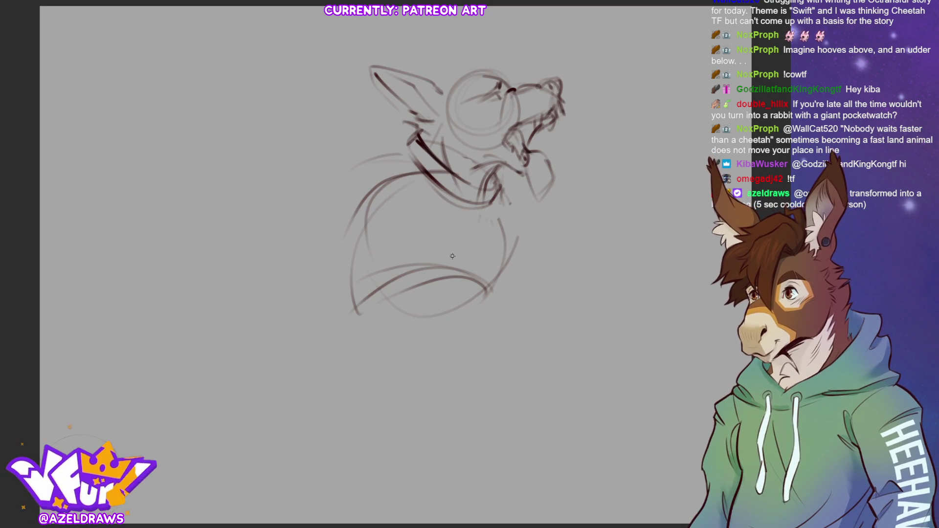
pyautogui.moveTo(373, 174)
pyautogui.mouseDown()
pyautogui.moveTo(412, 234)
pyautogui.moveTo(361, 291)
pyautogui.mouseUp()
pyautogui.moveTo(409, 245); pyautogui.dragTo(350, 295)
pyautogui.moveTo(396, 183)
pyautogui.mouseDown()
pyautogui.moveTo(317, 211)
pyautogui.moveTo(373, 283)
pyautogui.mouseUp()
pyautogui.moveTo(505, 195)
pyautogui.mouseDown()
pyautogui.moveTo(517, 208)
pyautogui.moveTo(504, 290)
pyautogui.mouseUp()
pyautogui.moveTo(519, 215)
pyautogui.mouseDown()
pyautogui.moveTo(523, 244)
pyautogui.moveTo(510, 268)
pyautogui.mouseUp()
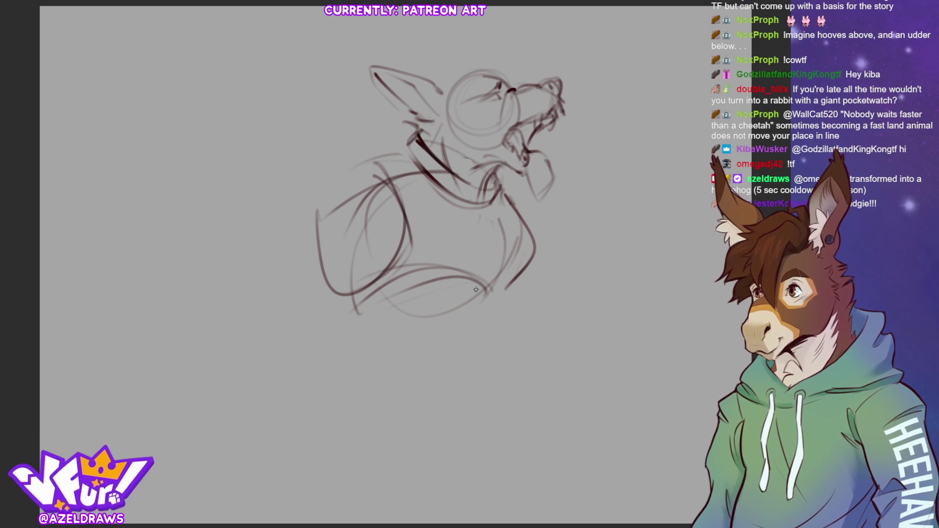
# Draw the belly line across the lower body and the lower leg and foot curve
pyautogui.moveTo(482, 299)
pyautogui.mouseDown()
pyautogui.moveTo(438, 345)
pyautogui.moveTo(447, 324)
pyautogui.mouseUp()
pyautogui.moveTo(338, 316); pyautogui.dragTo(450, 334)
pyautogui.moveTo(454, 313); pyautogui.dragTo(446, 359)
pyautogui.moveTo(284, 340)
pyautogui.mouseDown()
pyautogui.moveTo(380, 435)
pyautogui.moveTo(374, 402)
pyautogui.moveTo(409, 339)
pyautogui.moveTo(335, 371)
pyautogui.moveTo(346, 352)
pyautogui.mouseUp()
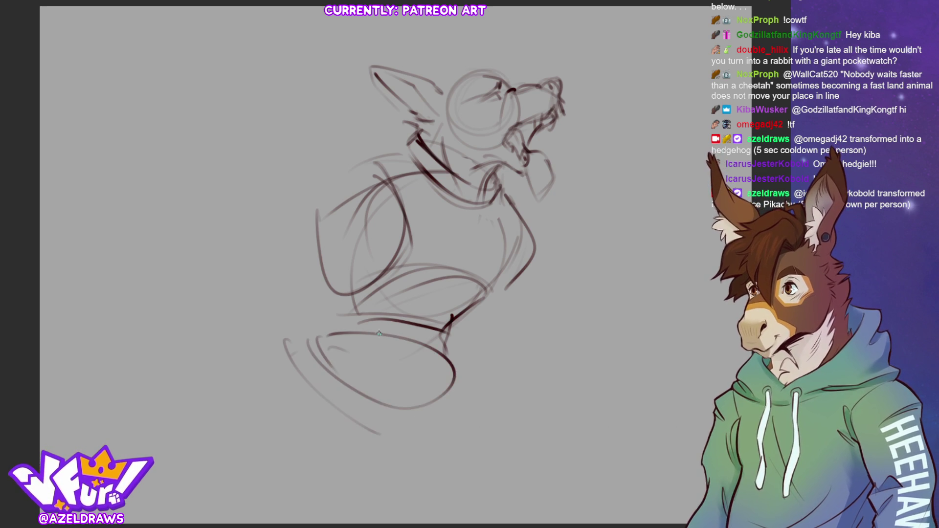
# Sketch the hip curve and outline the lower-left edge of the body
pyautogui.moveTo(331, 229)
pyautogui.mouseDown()
pyautogui.moveTo(286, 286)
pyautogui.moveTo(346, 315)
pyautogui.mouseUp()
pyautogui.moveTo(372, 280)
pyautogui.mouseDown()
pyautogui.moveTo(349, 304)
pyautogui.moveTo(355, 297)
pyautogui.mouseUp()
pyautogui.moveTo(287, 293); pyautogui.dragTo(296, 318)
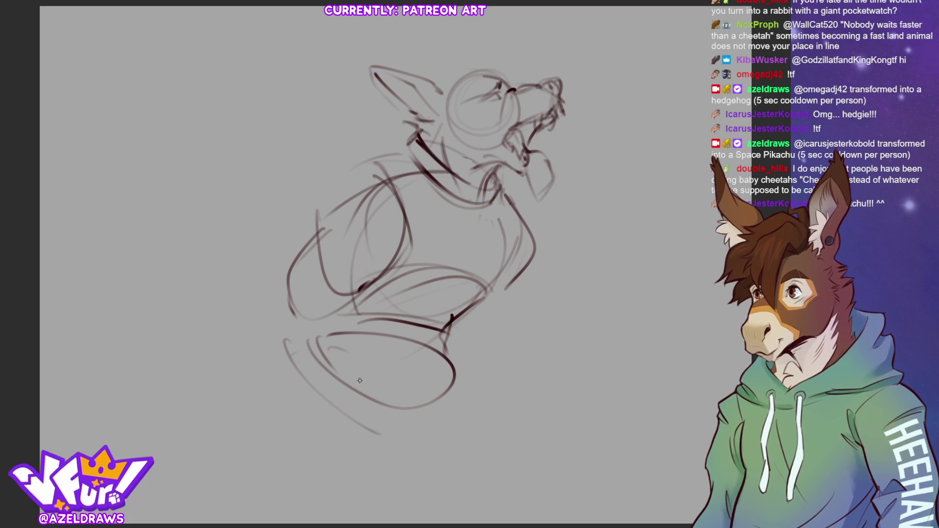
pyautogui.moveTo(294, 288)
pyautogui.mouseDown()
pyautogui.moveTo(271, 338)
pyautogui.moveTo(274, 318)
pyautogui.moveTo(335, 338)
pyautogui.moveTo(269, 338)
pyautogui.moveTo(294, 374)
pyautogui.mouseUp()
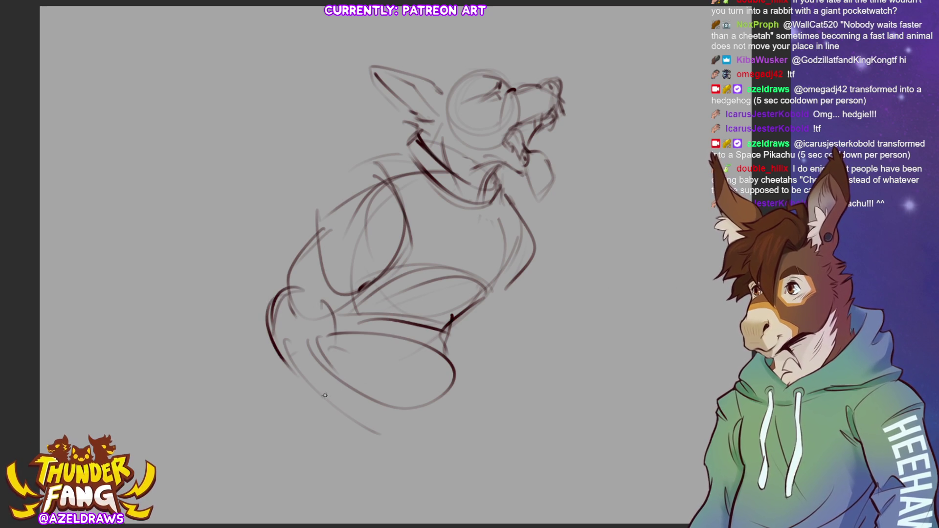
pyautogui.moveTo(287, 277)
pyautogui.mouseDown()
pyautogui.moveTo(276, 296)
pyautogui.moveTo(283, 373)
pyautogui.mouseUp()
pyautogui.moveTo(335, 305)
pyautogui.mouseDown()
pyautogui.moveTo(320, 399)
pyautogui.moveTo(337, 396)
pyautogui.mouseUp()
pyautogui.moveTo(326, 326); pyautogui.dragTo(322, 391)
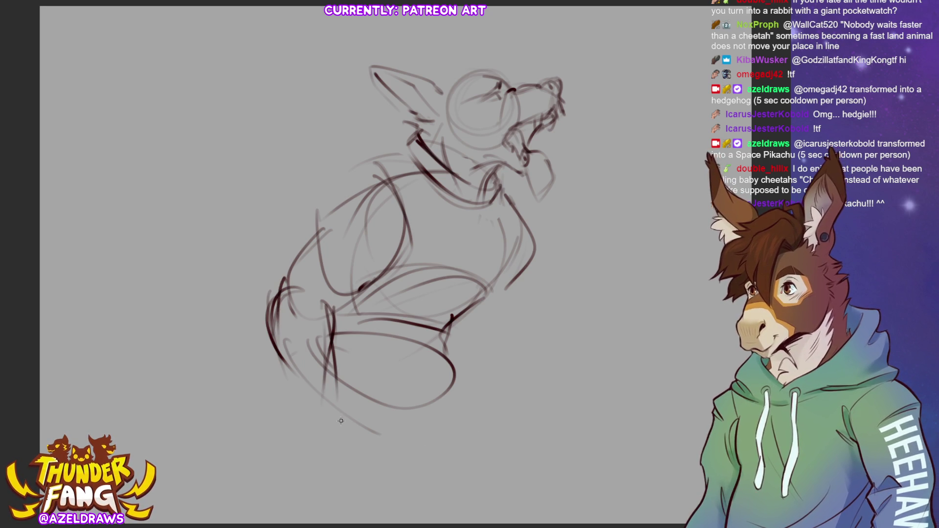
# Draw the lower edge of the body and a foot shape, refining the lower leg lines
pyautogui.moveTo(307, 405)
pyautogui.mouseDown()
pyautogui.moveTo(363, 407)
pyautogui.moveTo(324, 458)
pyautogui.moveTo(374, 437)
pyautogui.mouseUp()
pyautogui.moveTo(337, 400); pyautogui.dragTo(362, 404)
pyautogui.moveTo(308, 383)
pyautogui.mouseDown()
pyautogui.moveTo(299, 422)
pyautogui.moveTo(397, 437)
pyautogui.mouseUp()
pyautogui.moveTo(371, 404); pyautogui.dragTo(397, 434)
pyautogui.moveTo(442, 346); pyautogui.dragTo(442, 411)
pyautogui.moveTo(327, 361); pyautogui.dragTo(419, 427)
pyautogui.moveTo(334, 353)
pyautogui.mouseDown()
pyautogui.moveTo(425, 361)
pyautogui.moveTo(432, 426)
pyautogui.mouseUp()
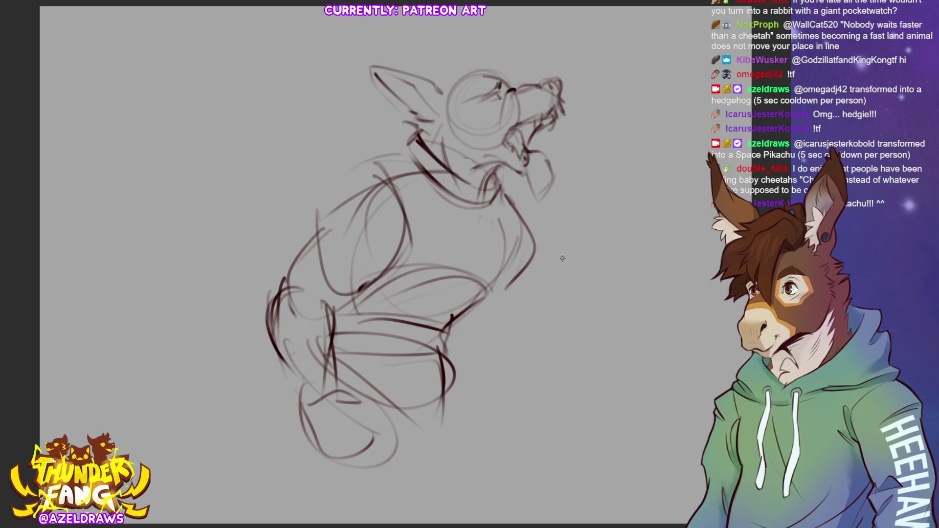
# Rough in a clenched fist to the right of the body
pyautogui.moveTo(553, 259)
pyautogui.mouseDown()
pyautogui.moveTo(575, 286)
pyautogui.moveTo(535, 276)
pyautogui.moveTo(563, 293)
pyautogui.moveTo(538, 286)
pyautogui.moveTo(590, 256)
pyautogui.moveTo(614, 296)
pyautogui.mouseUp()
pyautogui.moveTo(590, 295)
pyautogui.mouseDown()
pyautogui.moveTo(543, 308)
pyautogui.moveTo(618, 318)
pyautogui.mouseUp()
pyautogui.moveTo(582, 251); pyautogui.dragTo(632, 298)
pyautogui.moveTo(625, 257); pyautogui.dragTo(607, 255)
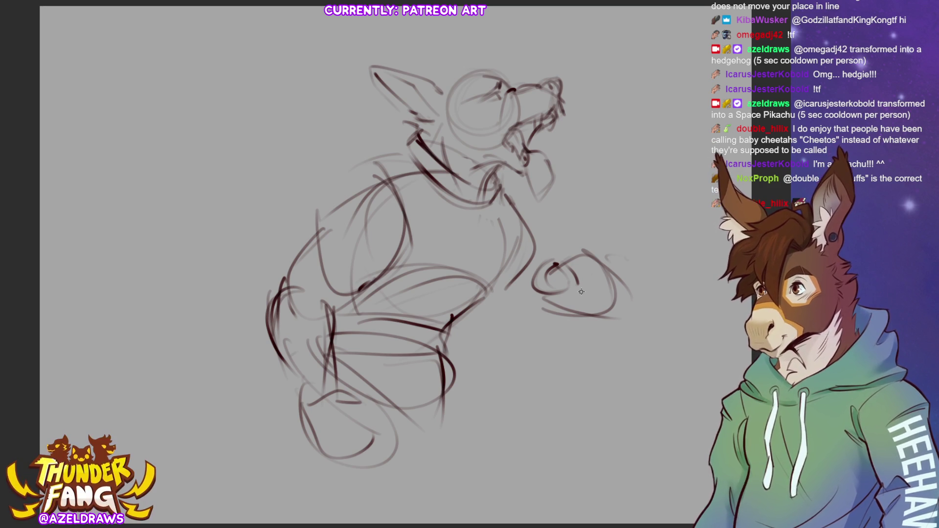
# Add a curve above the fist, a short inner stroke, and trace its right side
pyautogui.moveTo(580, 254); pyautogui.dragTo(616, 232)
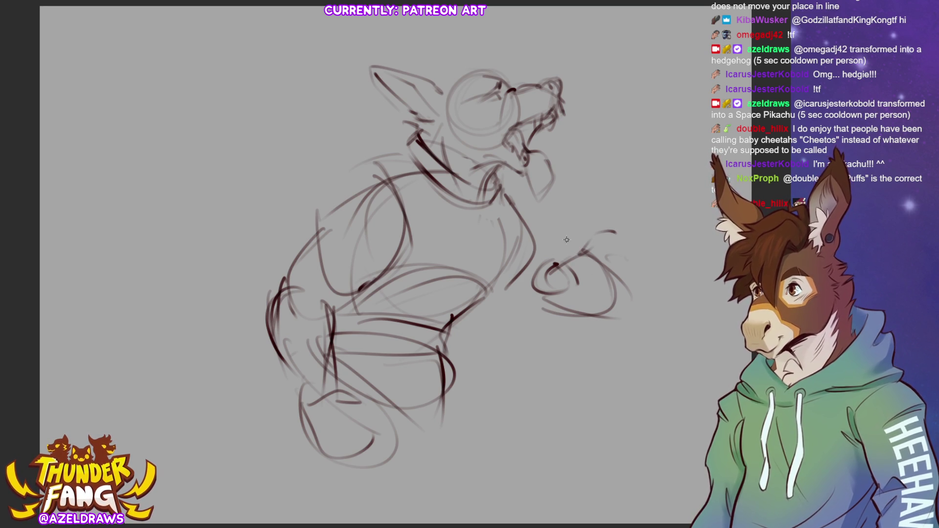
pyautogui.moveTo(565, 273)
pyautogui.mouseDown()
pyautogui.moveTo(551, 241)
pyautogui.moveTo(536, 281)
pyautogui.moveTo(555, 243)
pyautogui.moveTo(571, 269)
pyautogui.moveTo(593, 235)
pyautogui.moveTo(636, 223)
pyautogui.moveTo(605, 230)
pyautogui.moveTo(600, 255)
pyautogui.moveTo(630, 248)
pyautogui.moveTo(636, 231)
pyautogui.moveTo(636, 248)
pyautogui.moveTo(607, 248)
pyautogui.moveTo(631, 264)
pyautogui.moveTo(606, 254)
pyautogui.moveTo(614, 271)
pyautogui.mouseUp()
pyautogui.moveTo(623, 223)
pyautogui.mouseDown()
pyautogui.moveTo(635, 257)
pyautogui.moveTo(622, 278)
pyautogui.moveTo(612, 270)
pyautogui.moveTo(621, 276)
pyautogui.mouseUp()
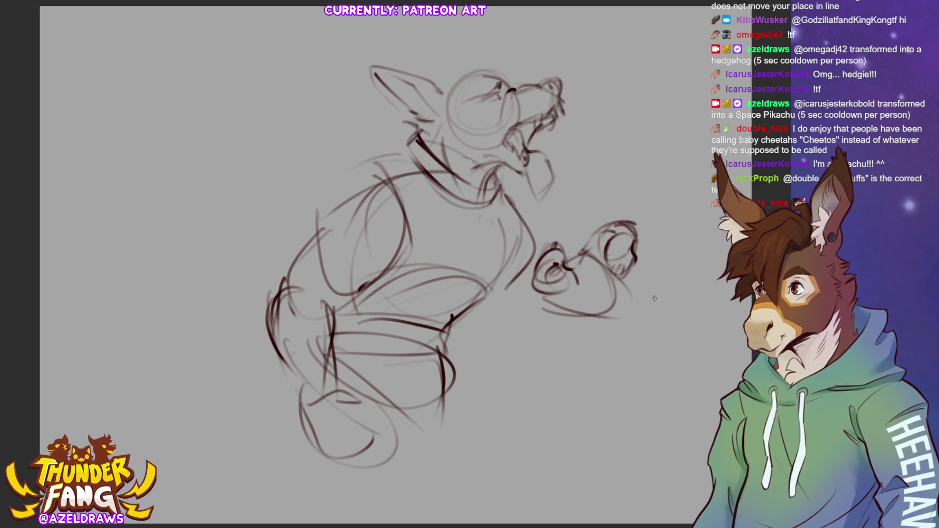
# Draw small ovals and strokes to the right of the fist, then lasso the fist sketch
pyautogui.moveTo(637, 254)
pyautogui.mouseDown()
pyautogui.moveTo(662, 268)
pyautogui.moveTo(631, 296)
pyautogui.moveTo(649, 311)
pyautogui.mouseUp()
pyautogui.moveTo(660, 264)
pyautogui.mouseDown()
pyautogui.moveTo(667, 290)
pyautogui.moveTo(646, 312)
pyautogui.moveTo(633, 288)
pyautogui.moveTo(640, 268)
pyautogui.mouseUp()
pyautogui.moveTo(643, 313)
pyautogui.mouseDown()
pyautogui.moveTo(629, 325)
pyautogui.moveTo(654, 328)
pyautogui.mouseUp()
pyautogui.moveTo(658, 297)
pyautogui.mouseDown()
pyautogui.moveTo(663, 320)
pyautogui.moveTo(636, 329)
pyautogui.mouseUp()
pyautogui.moveTo(664, 289)
pyautogui.mouseDown()
pyautogui.moveTo(689, 308)
pyautogui.moveTo(670, 318)
pyautogui.mouseUp()
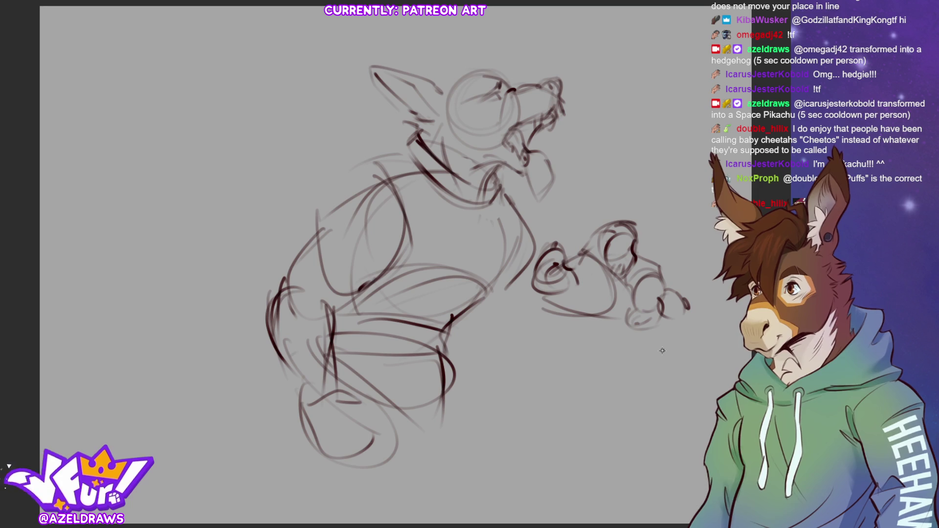
pyautogui.moveTo(580, 234)
pyautogui.mouseDown()
pyautogui.moveTo(546, 236)
pyautogui.moveTo(577, 360)
pyautogui.moveTo(580, 205)
pyautogui.mouseUp()
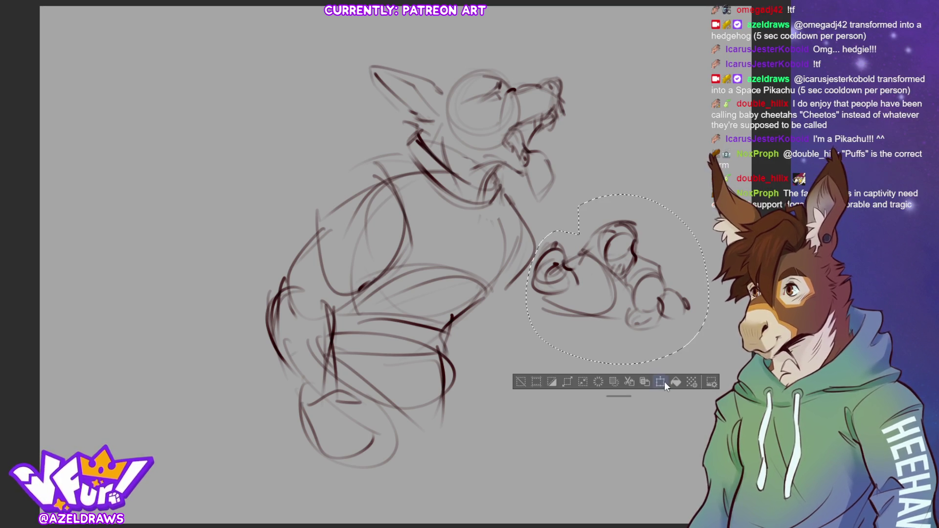
# Rotate the fist slightly clockwise, shift it right and down, deselect, and add a stroke near the eye
pyautogui.moveTo(723, 296)
pyautogui.mouseDown()
pyautogui.moveTo(715, 320)
pyautogui.moveTo(691, 318)
pyautogui.moveTo(719, 311)
pyautogui.mouseUp()
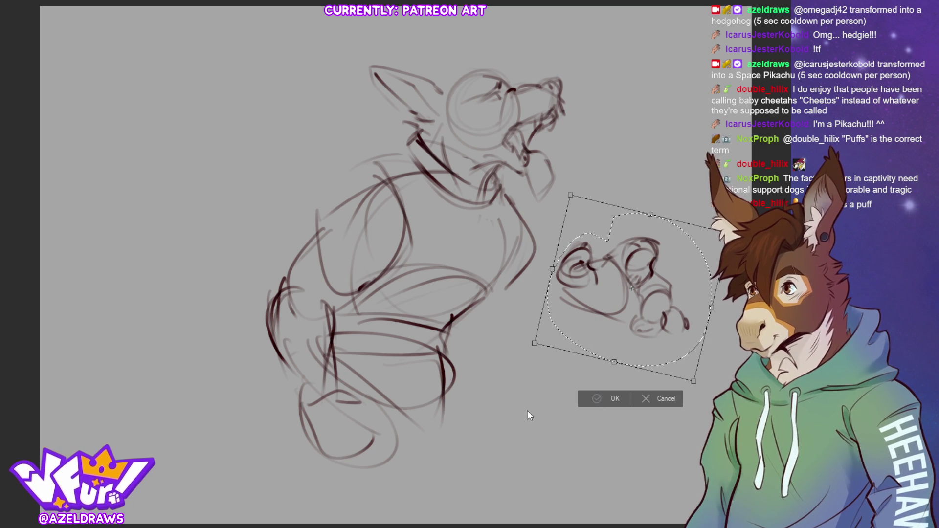
pyautogui.click(597, 399)
pyautogui.hotkey('ctrl', 'd')
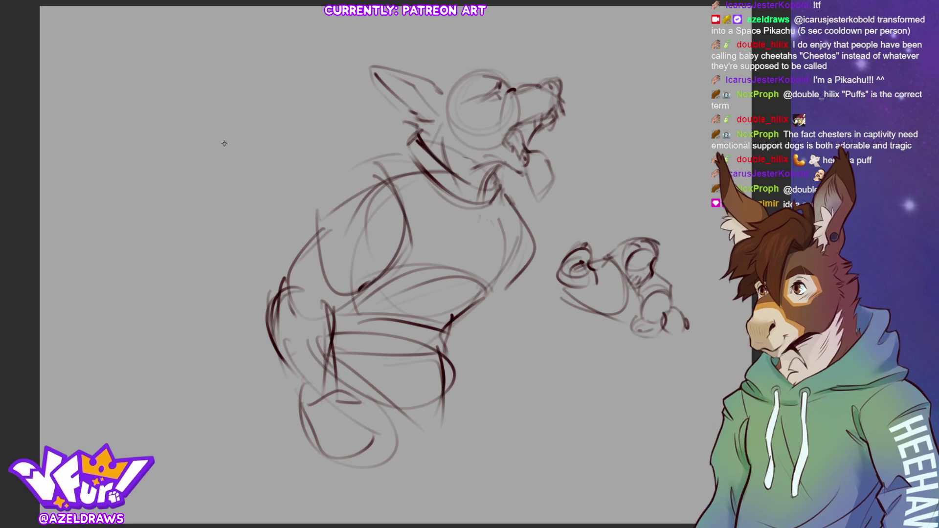
pyautogui.moveTo(499, 98); pyautogui.dragTo(487, 106)
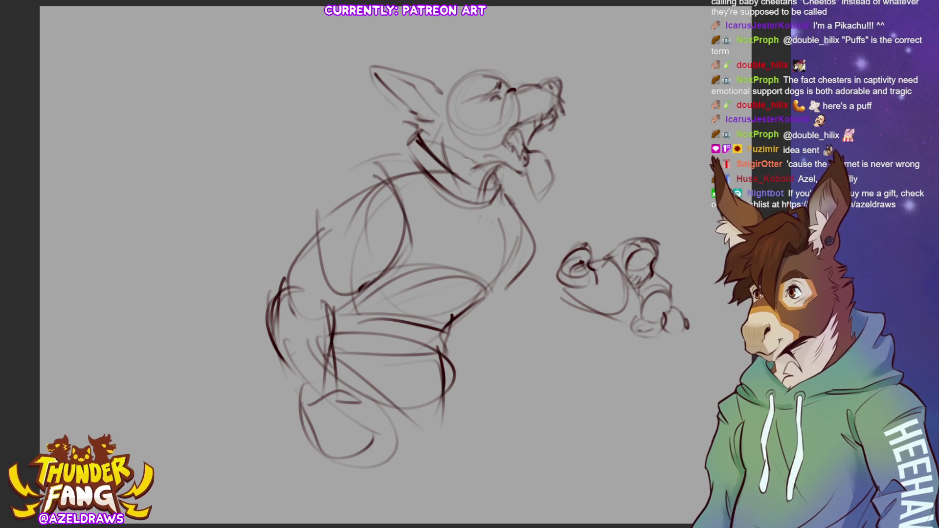
# Add short strokes across the chest and right shoulder, defining the chest muscles
pyautogui.moveTo(468, 220); pyautogui.dragTo(468, 264)
pyautogui.moveTo(465, 200)
pyautogui.mouseDown()
pyautogui.moveTo(470, 239)
pyautogui.moveTo(459, 286)
pyautogui.mouseUp()
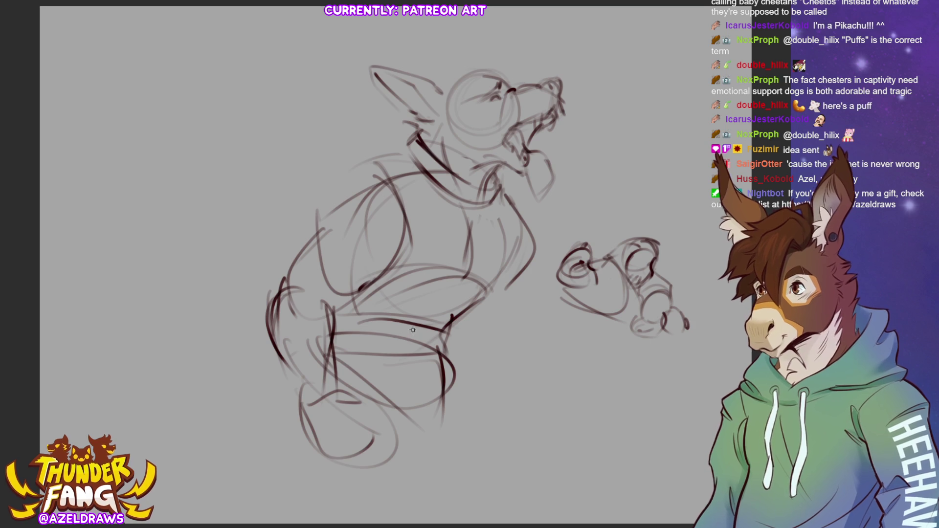
pyautogui.moveTo(507, 211)
pyautogui.mouseDown()
pyautogui.moveTo(499, 289)
pyautogui.moveTo(477, 301)
pyautogui.moveTo(484, 213)
pyautogui.moveTo(496, 288)
pyautogui.mouseUp()
pyautogui.moveTo(472, 218); pyautogui.dragTo(471, 239)
pyautogui.moveTo(470, 239); pyautogui.dragTo(462, 273)
pyautogui.moveTo(373, 239); pyautogui.dragTo(411, 275)
pyautogui.moveTo(412, 276)
pyautogui.mouseDown()
pyautogui.moveTo(464, 280)
pyautogui.moveTo(428, 192)
pyautogui.moveTo(363, 195)
pyautogui.mouseUp()
# Draw the chest arc and lower belly line, then extend the leg downward on the lower left
pyautogui.moveTo(371, 191)
pyautogui.mouseDown()
pyautogui.moveTo(440, 190)
pyautogui.moveTo(470, 218)
pyautogui.moveTo(447, 192)
pyautogui.mouseUp()
pyautogui.moveTo(448, 193)
pyautogui.mouseDown()
pyautogui.moveTo(482, 237)
pyautogui.moveTo(511, 222)
pyautogui.mouseUp()
pyautogui.moveTo(382, 259)
pyautogui.mouseDown()
pyautogui.moveTo(416, 295)
pyautogui.moveTo(455, 293)
pyautogui.moveTo(482, 288)
pyautogui.moveTo(524, 233)
pyautogui.moveTo(503, 294)
pyautogui.mouseUp()
pyautogui.moveTo(392, 283)
pyautogui.mouseDown()
pyautogui.moveTo(415, 277)
pyautogui.moveTo(394, 266)
pyautogui.moveTo(470, 267)
pyautogui.moveTo(476, 252)
pyautogui.mouseUp()
pyautogui.moveTo(467, 287)
pyautogui.mouseDown()
pyautogui.moveTo(408, 300)
pyautogui.moveTo(435, 300)
pyautogui.moveTo(462, 319)
pyautogui.mouseUp()
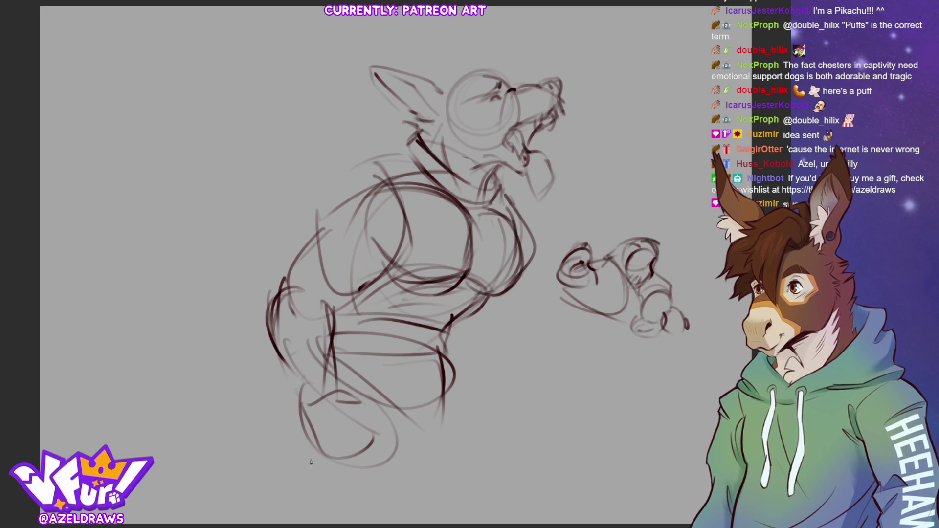
pyautogui.moveTo(287, 320)
pyautogui.mouseDown()
pyautogui.moveTo(245, 399)
pyautogui.moveTo(243, 432)
pyautogui.mouseUp()
pyautogui.moveTo(304, 336)
pyautogui.mouseDown()
pyautogui.moveTo(271, 379)
pyautogui.moveTo(254, 433)
pyautogui.moveTo(247, 422)
pyautogui.mouseUp()
# Scale the whole sketch down and move it up and to the left with Ctrl+T
pyautogui.hotkey('ctrl', 't')
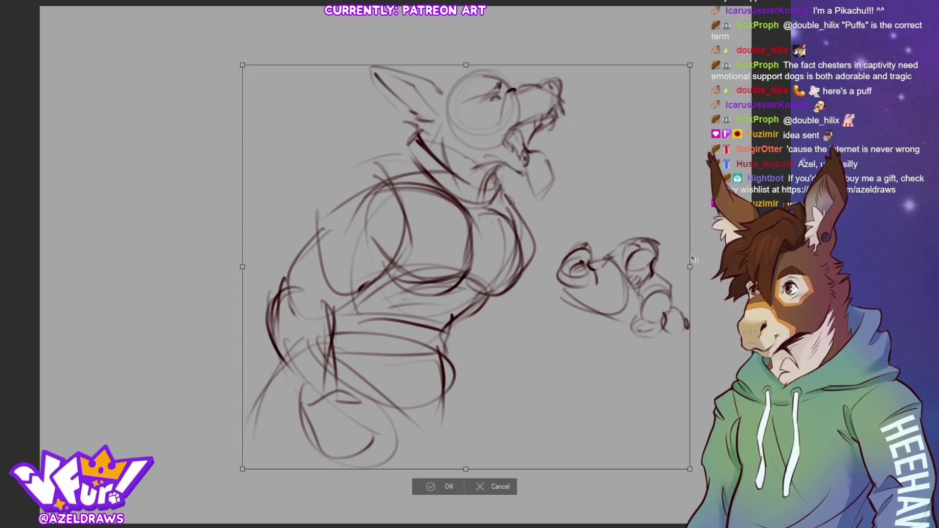
pyautogui.moveTo(692, 267); pyautogui.dragTo(602, 267)
pyautogui.moveTo(475, 318); pyautogui.dragTo(455, 249)
pyautogui.click(374, 378)
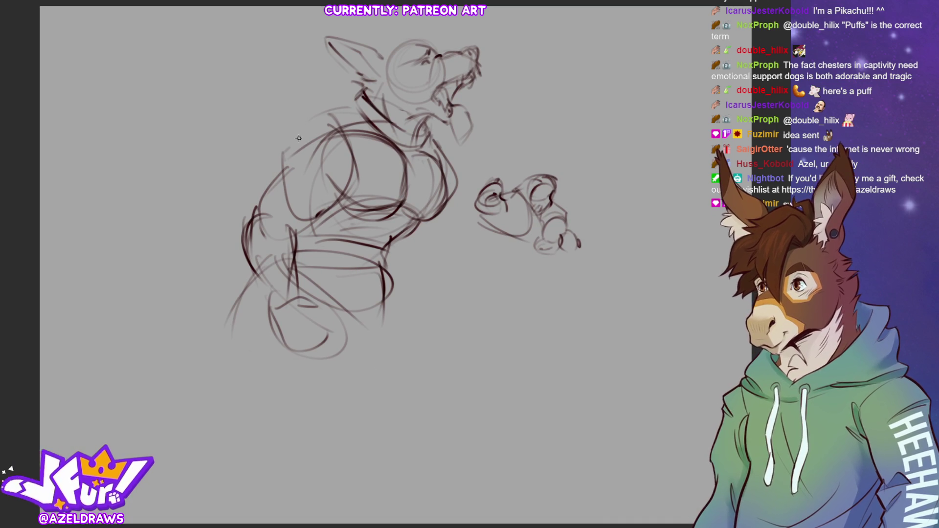
# Redraw the back and shoulder line and refine the back and chest outlines
pyautogui.moveTo(365, 97)
pyautogui.mouseDown()
pyautogui.moveTo(289, 121)
pyautogui.moveTo(259, 211)
pyautogui.mouseUp()
pyautogui.moveTo(280, 132); pyautogui.dragTo(256, 205)
pyautogui.moveTo(303, 237); pyautogui.dragTo(296, 244)
pyautogui.moveTo(436, 148); pyautogui.dragTo(453, 191)
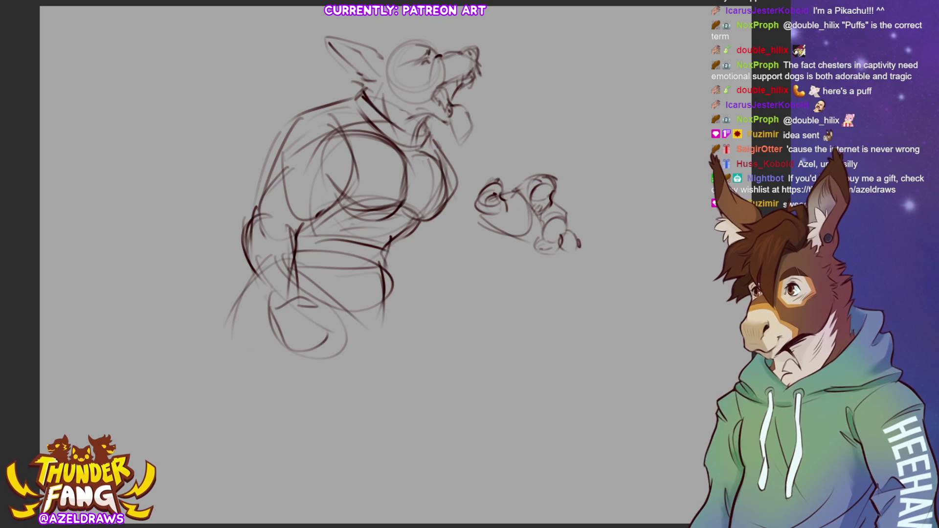
# Try leg strokes and undo them, then draw a large paw oval below the figure with a toe shape
pyautogui.moveTo(297, 289)
pyautogui.mouseDown()
pyautogui.moveTo(309, 318)
pyautogui.moveTo(293, 362)
pyautogui.mouseUp()
pyautogui.moveTo(275, 291); pyautogui.dragTo(250, 321)
pyautogui.hotkey('ctrl', 'z')
pyautogui.hotkey('ctrl', 'z')
pyautogui.hotkey('ctrl', 'z')
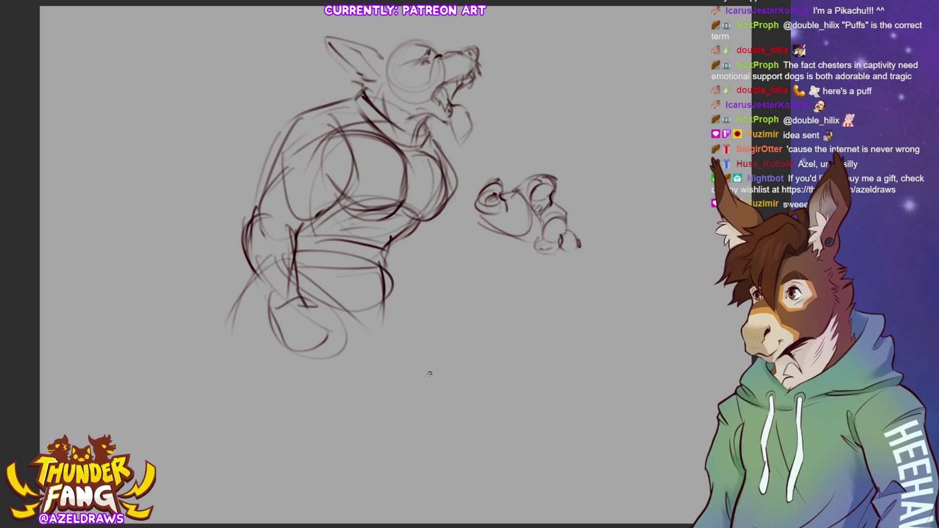
pyautogui.moveTo(360, 369)
pyautogui.mouseDown()
pyautogui.moveTo(345, 381)
pyautogui.moveTo(340, 414)
pyautogui.moveTo(353, 432)
pyautogui.moveTo(383, 366)
pyautogui.moveTo(357, 378)
pyautogui.moveTo(368, 343)
pyautogui.moveTo(375, 351)
pyautogui.mouseUp()
pyautogui.moveTo(349, 355)
pyautogui.mouseDown()
pyautogui.moveTo(346, 380)
pyautogui.moveTo(357, 354)
pyautogui.moveTo(350, 362)
pyautogui.moveTo(382, 353)
pyautogui.moveTo(382, 337)
pyautogui.moveTo(374, 369)
pyautogui.moveTo(410, 362)
pyautogui.moveTo(454, 326)
pyautogui.moveTo(468, 330)
pyautogui.mouseUp()
# Pencil toe beans and an inner curve into the paw
pyautogui.moveTo(431, 331)
pyautogui.mouseDown()
pyautogui.moveTo(429, 348)
pyautogui.moveTo(471, 343)
pyautogui.moveTo(459, 356)
pyautogui.moveTo(465, 334)
pyautogui.mouseUp()
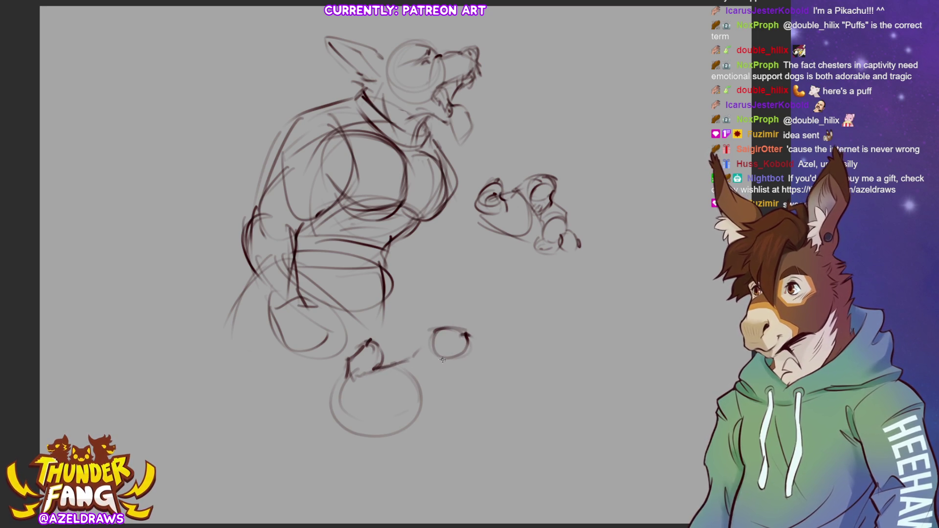
pyautogui.moveTo(426, 331)
pyautogui.mouseDown()
pyautogui.moveTo(410, 352)
pyautogui.moveTo(437, 371)
pyautogui.moveTo(467, 363)
pyautogui.moveTo(440, 381)
pyautogui.moveTo(470, 365)
pyautogui.moveTo(484, 380)
pyautogui.moveTo(450, 392)
pyautogui.moveTo(480, 373)
pyautogui.moveTo(436, 394)
pyautogui.moveTo(444, 400)
pyautogui.mouseUp()
pyautogui.moveTo(376, 363)
pyautogui.mouseDown()
pyautogui.moveTo(371, 349)
pyautogui.moveTo(379, 368)
pyautogui.moveTo(357, 411)
pyautogui.moveTo(423, 418)
pyautogui.mouseUp()
pyautogui.moveTo(343, 422)
pyautogui.mouseDown()
pyautogui.moveTo(374, 435)
pyautogui.moveTo(443, 421)
pyautogui.moveTo(436, 398)
pyautogui.moveTo(447, 424)
pyautogui.moveTo(457, 405)
pyautogui.moveTo(470, 425)
pyautogui.moveTo(430, 443)
pyautogui.moveTo(442, 427)
pyautogui.moveTo(418, 444)
pyautogui.moveTo(445, 433)
pyautogui.mouseUp()
pyautogui.moveTo(445, 421)
pyautogui.mouseDown()
pyautogui.moveTo(405, 423)
pyautogui.moveTo(440, 432)
pyautogui.moveTo(474, 415)
pyautogui.mouseUp()
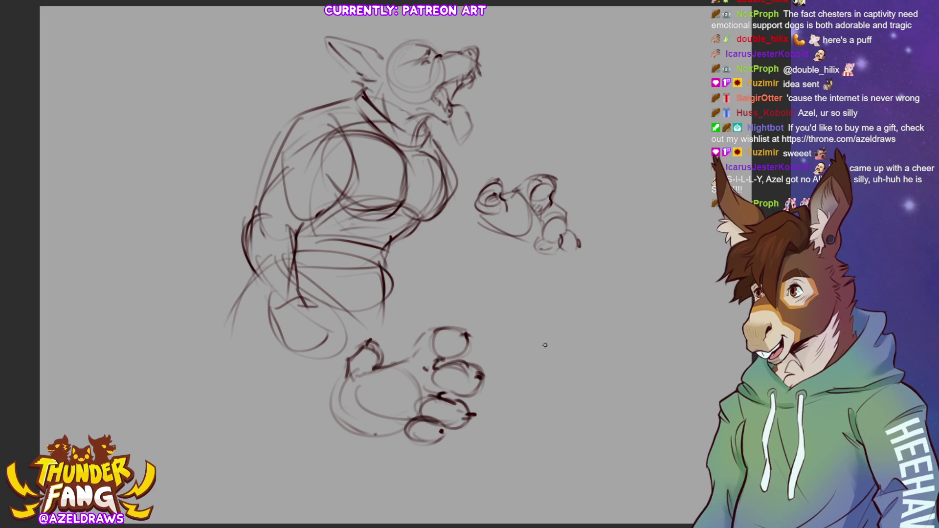
# Lasso the paw, scale it down, move it up under the leg and rotate it clockwise
pyautogui.moveTo(393, 334)
pyautogui.mouseDown()
pyautogui.moveTo(364, 335)
pyautogui.moveTo(323, 430)
pyautogui.moveTo(494, 313)
pyautogui.moveTo(399, 322)
pyautogui.mouseUp()
pyautogui.click(463, 482)
pyautogui.moveTo(521, 386); pyautogui.dragTo(473, 395)
pyautogui.moveTo(387, 401); pyautogui.dragTo(349, 334)
pyautogui.moveTo(440, 317)
pyautogui.mouseDown()
pyautogui.moveTo(433, 343)
pyautogui.moveTo(392, 386)
pyautogui.moveTo(342, 383)
pyautogui.mouseUp()
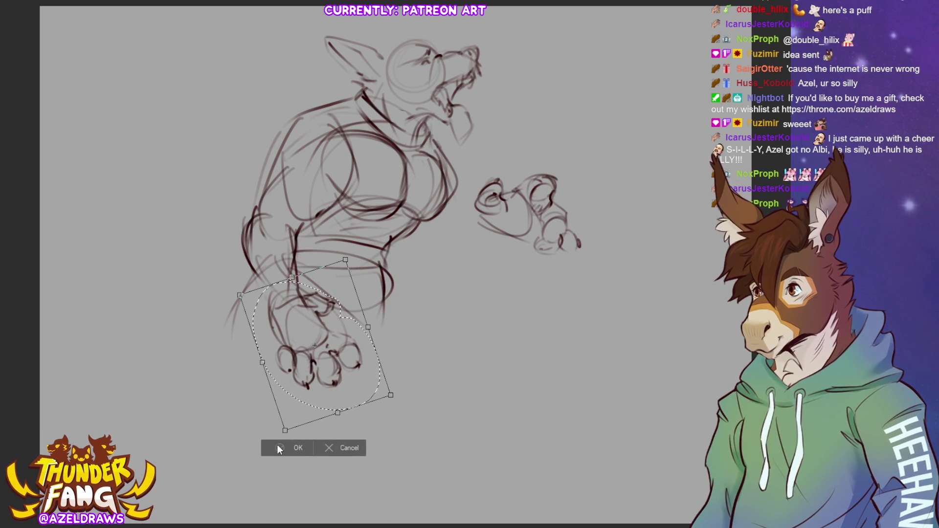
# Shrink the paw slightly and nudge it higher as the foot, then confirm and deselect
pyautogui.moveTo(285, 431)
pyautogui.mouseDown()
pyautogui.moveTo(286, 419)
pyautogui.moveTo(334, 406)
pyautogui.moveTo(334, 415)
pyautogui.mouseUp()
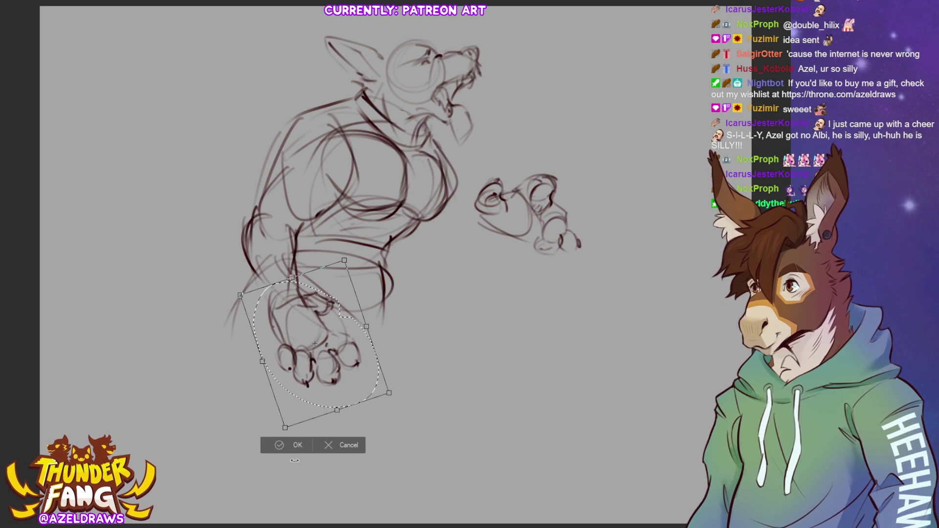
pyautogui.click(280, 447)
pyautogui.click(220, 424)
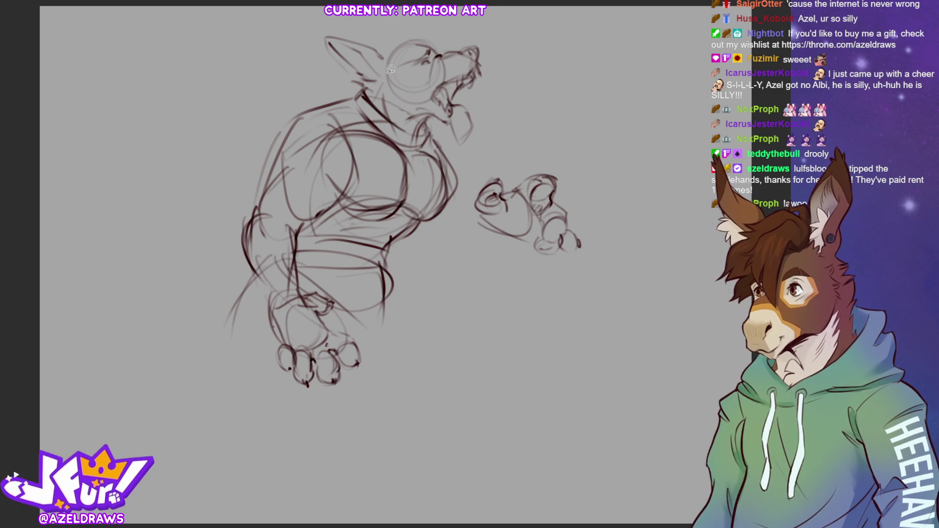
# Lasso the body and small creature, nudge them slightly left after undoing a trial rotation, then confirm and deselect
pyautogui.moveTo(360, 87)
pyautogui.mouseDown()
pyautogui.moveTo(265, 432)
pyautogui.moveTo(584, 167)
pyautogui.moveTo(450, 142)
pyautogui.moveTo(363, 87)
pyautogui.mouseUp()
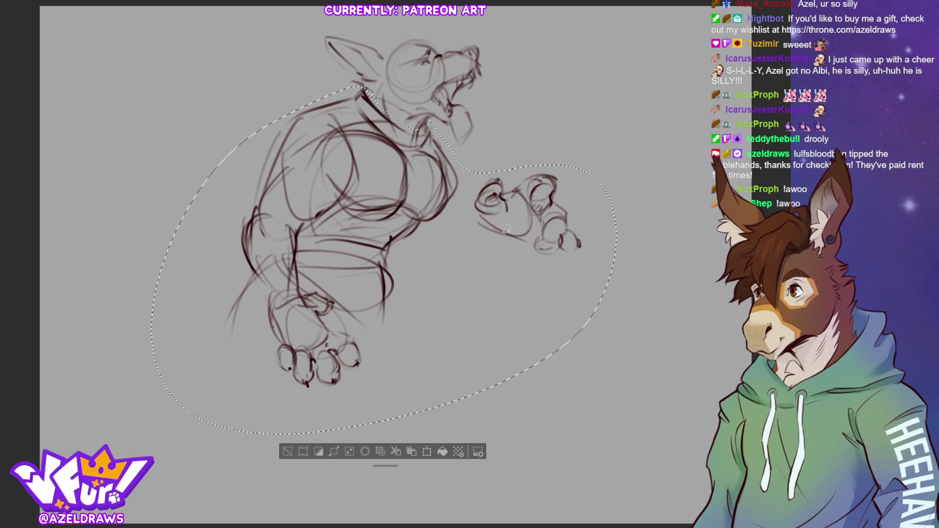
pyautogui.click(428, 451)
pyautogui.moveTo(338, 296)
pyautogui.mouseDown()
pyautogui.moveTo(327, 319)
pyautogui.moveTo(315, 317)
pyautogui.mouseUp()
pyautogui.moveTo(571, 325); pyautogui.dragTo(641, 289)
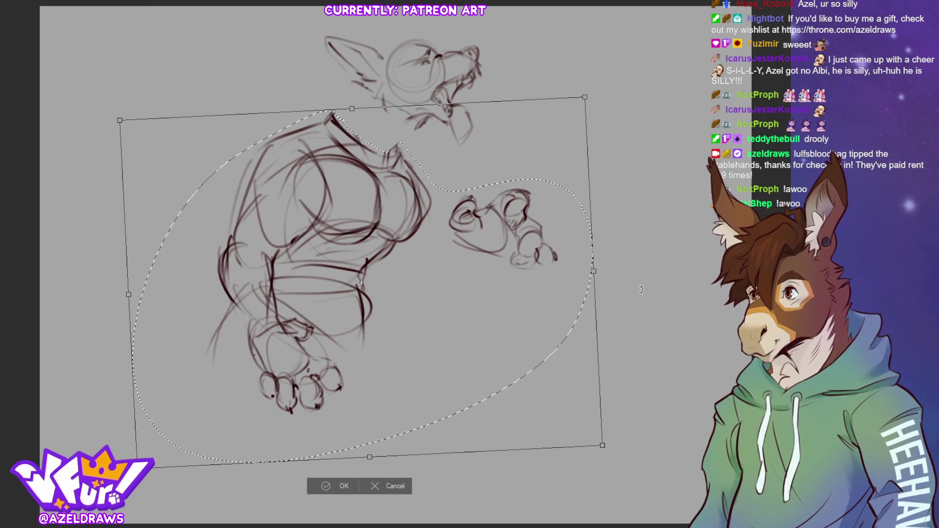
pyautogui.hotkey('ctrl', 'z')
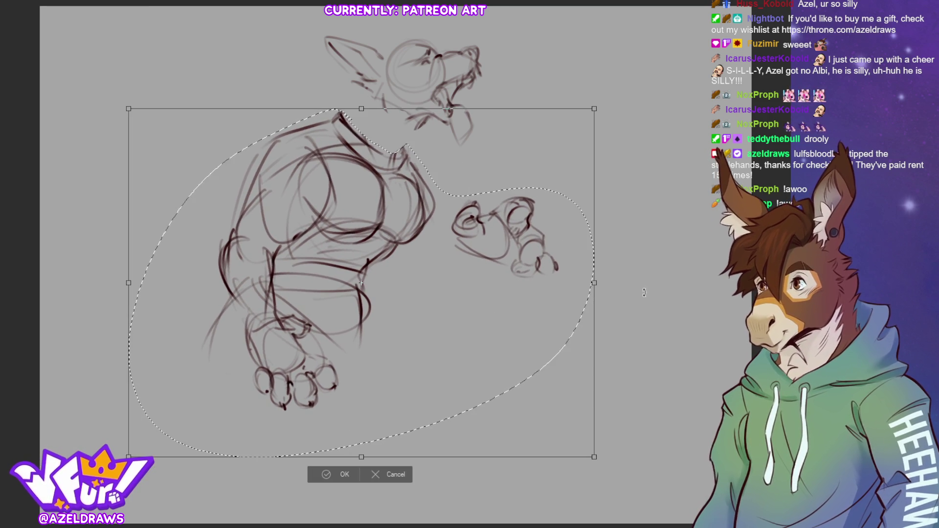
pyautogui.hotkey('ctrl', 'z')
pyautogui.moveTo(556, 306); pyautogui.dragTo(543, 307)
pyautogui.click(319, 471)
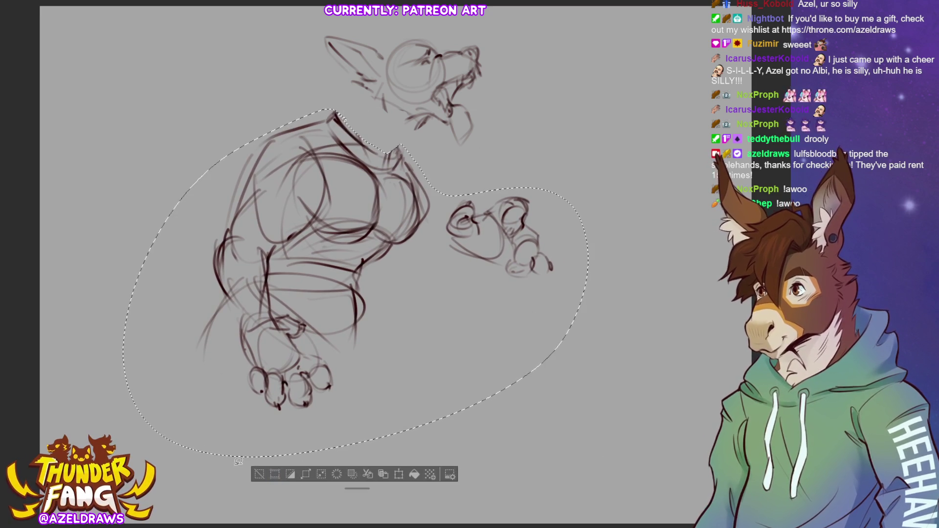
pyautogui.hotkey('ctrl', 'd')
# Sketch new lines along the neck, the back of the head and the back of the neck
pyautogui.moveTo(411, 136); pyautogui.dragTo(399, 166)
pyautogui.moveTo(418, 107); pyautogui.dragTo(403, 163)
pyautogui.moveTo(374, 74); pyautogui.dragTo(320, 105)
pyautogui.moveTo(392, 53)
pyautogui.mouseDown()
pyautogui.moveTo(323, 94)
pyautogui.moveTo(324, 83)
pyautogui.mouseUp()
pyautogui.moveTo(411, 144); pyautogui.dragTo(410, 187)
pyautogui.moveTo(336, 114)
pyautogui.mouseDown()
pyautogui.moveTo(312, 97)
pyautogui.moveTo(289, 98)
pyautogui.mouseUp()
pyautogui.moveTo(285, 113); pyautogui.dragTo(265, 116)
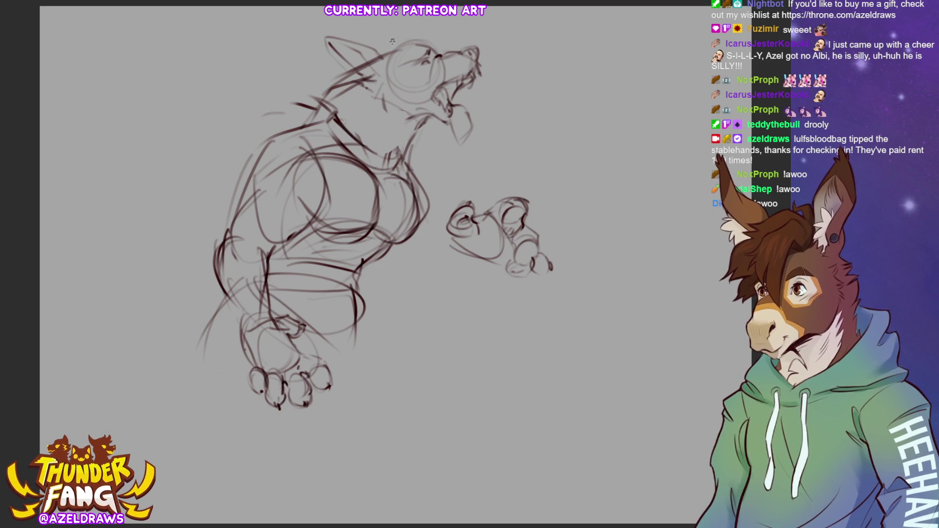
# Add fur strokes above the head and lines across the forehead and eye
pyautogui.moveTo(383, 47)
pyautogui.mouseDown()
pyautogui.moveTo(391, 23)
pyautogui.moveTo(441, 21)
pyautogui.moveTo(415, 55)
pyautogui.mouseUp()
pyautogui.moveTo(423, 40)
pyautogui.mouseDown()
pyautogui.moveTo(410, 85)
pyautogui.moveTo(401, 85)
pyautogui.mouseUp()
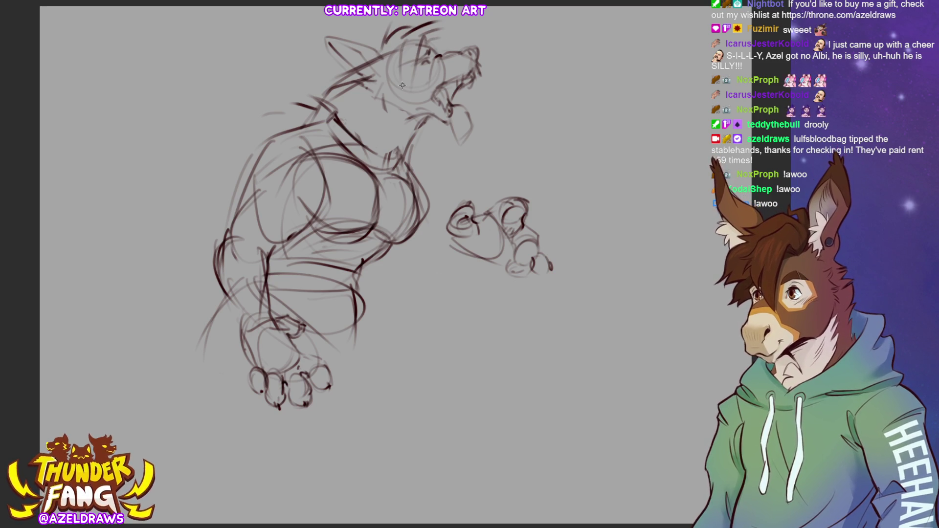
pyautogui.moveTo(434, 43)
pyautogui.mouseDown()
pyautogui.moveTo(452, 36)
pyautogui.moveTo(451, 48)
pyautogui.mouseUp()
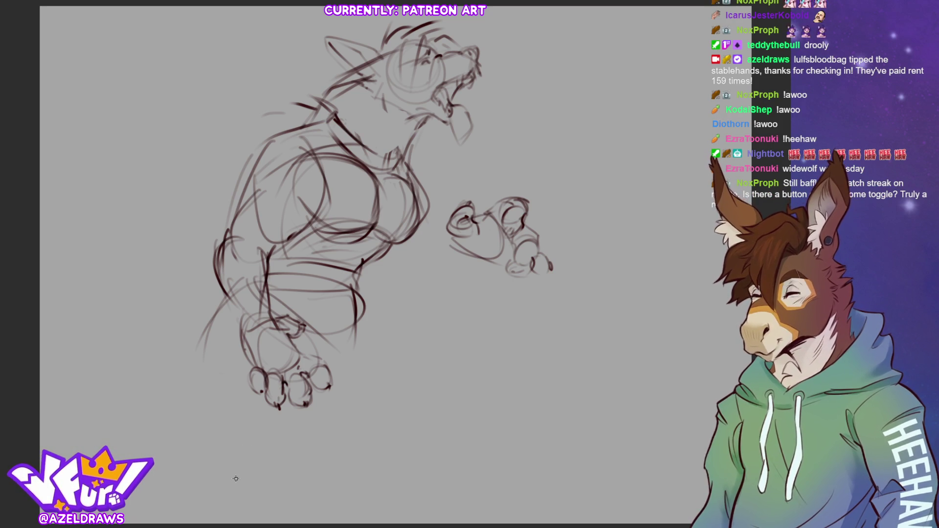
# Refine the jaw, neck, chest and left shoulder with rough strokes and a line across the chest
pyautogui.moveTo(417, 139); pyautogui.dragTo(437, 118)
pyautogui.moveTo(421, 171)
pyautogui.mouseDown()
pyautogui.moveTo(398, 179)
pyautogui.moveTo(429, 161)
pyautogui.mouseUp()
pyautogui.moveTo(424, 176); pyautogui.dragTo(396, 175)
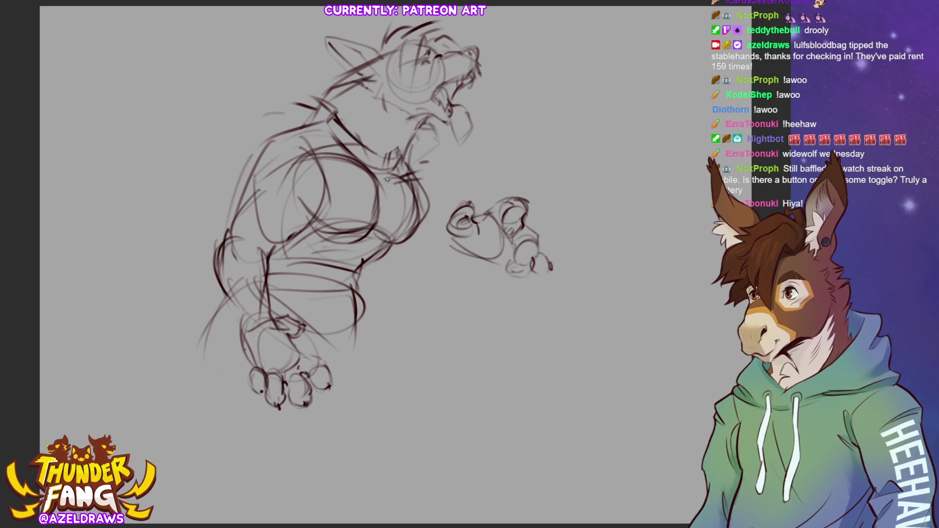
pyautogui.moveTo(319, 119)
pyautogui.mouseDown()
pyautogui.moveTo(285, 96)
pyautogui.moveTo(236, 129)
pyautogui.moveTo(259, 140)
pyautogui.mouseUp()
pyautogui.moveTo(284, 147)
pyautogui.mouseDown()
pyautogui.moveTo(318, 179)
pyautogui.moveTo(338, 174)
pyautogui.mouseUp()
pyautogui.moveTo(325, 127); pyautogui.dragTo(343, 137)
pyautogui.moveTo(335, 132); pyautogui.dragTo(350, 181)
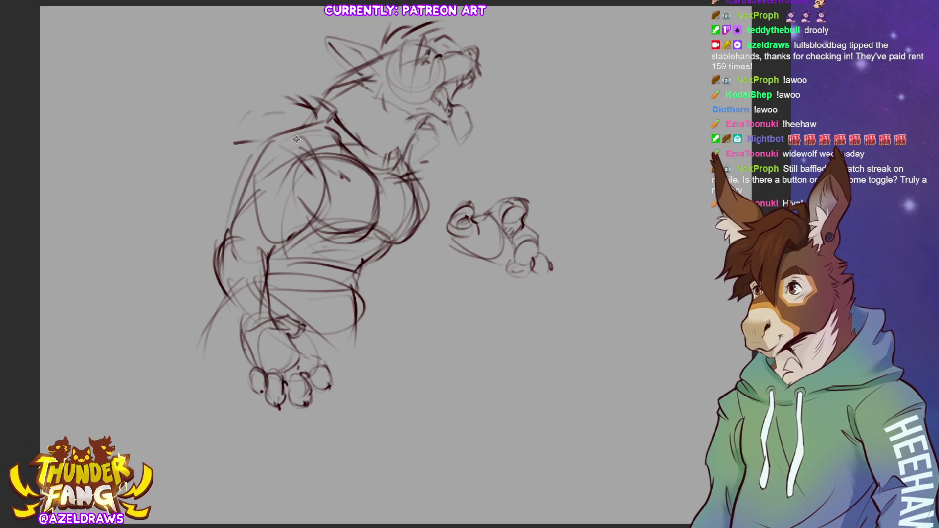
pyautogui.moveTo(275, 127); pyautogui.dragTo(262, 143)
pyautogui.moveTo(238, 176); pyautogui.dragTo(281, 168)
pyautogui.moveTo(423, 170); pyautogui.dragTo(416, 177)
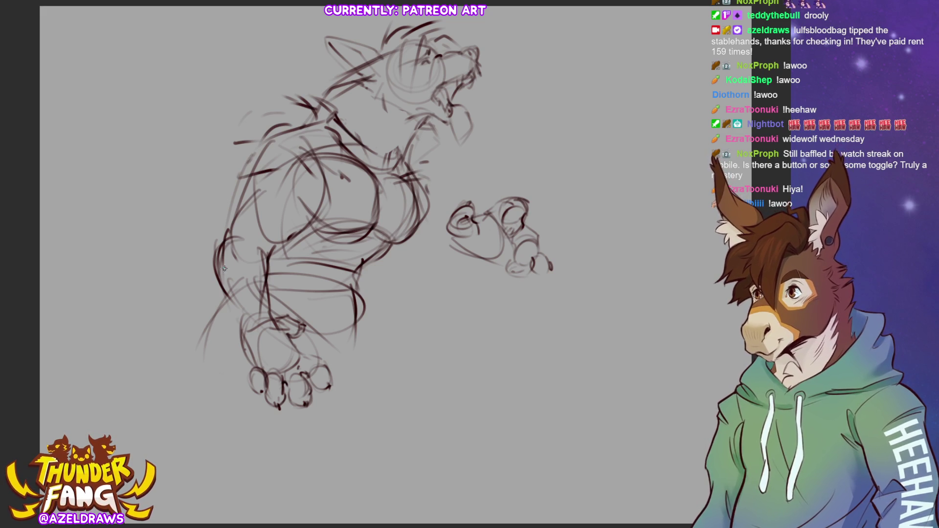
# Outline the left hip and leg with detail strokes and mark the lower torso
pyautogui.moveTo(250, 351); pyautogui.dragTo(208, 298)
pyautogui.moveTo(209, 259); pyautogui.dragTo(201, 294)
pyautogui.moveTo(215, 235)
pyautogui.mouseDown()
pyautogui.moveTo(199, 281)
pyautogui.moveTo(232, 259)
pyautogui.moveTo(276, 282)
pyautogui.moveTo(278, 315)
pyautogui.mouseUp()
pyautogui.moveTo(200, 281)
pyautogui.mouseDown()
pyautogui.moveTo(206, 321)
pyautogui.moveTo(232, 346)
pyautogui.mouseUp()
pyautogui.moveTo(271, 317)
pyautogui.mouseDown()
pyautogui.moveTo(290, 317)
pyautogui.moveTo(294, 337)
pyautogui.mouseUp()
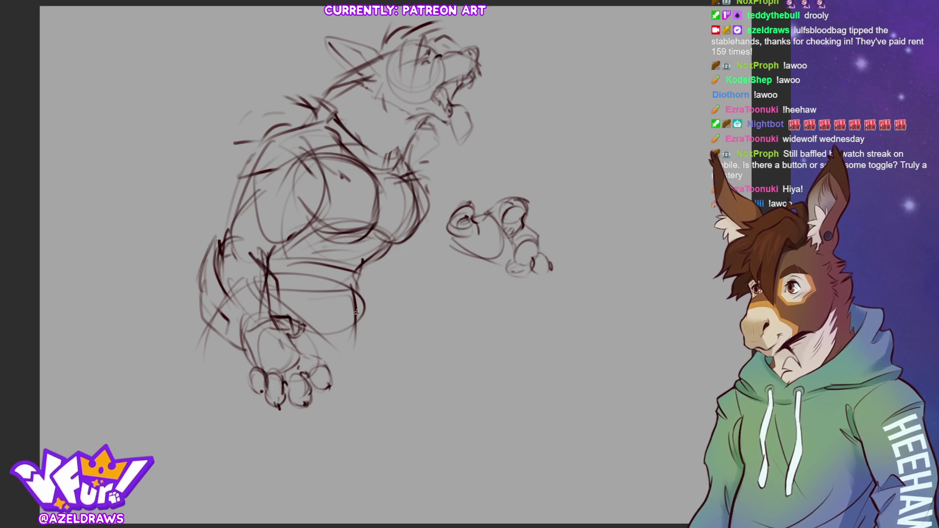
pyautogui.moveTo(397, 244)
pyautogui.mouseDown()
pyautogui.moveTo(340, 238)
pyautogui.moveTo(279, 252)
pyautogui.moveTo(273, 281)
pyautogui.moveTo(392, 320)
pyautogui.moveTo(395, 267)
pyautogui.mouseUp()
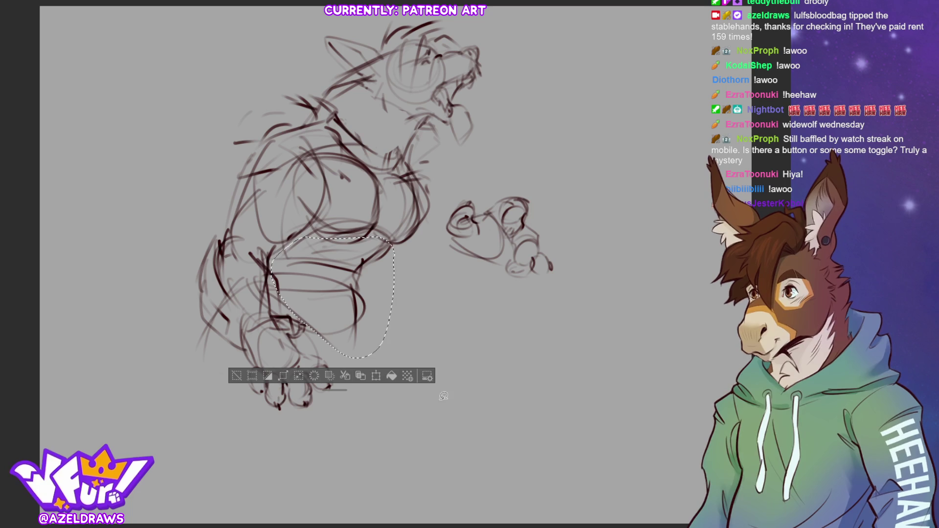
# Tilt the lassoed lower torso slightly clockwise, narrow it a bit, nudge it right and down, and deselect
pyautogui.click(377, 376)
pyautogui.moveTo(360, 340); pyautogui.dragTo(362, 345)
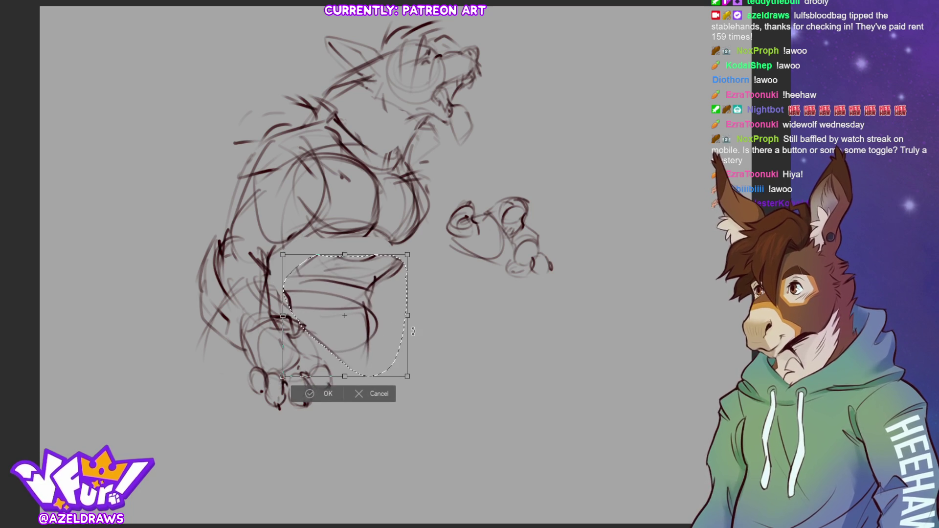
pyautogui.moveTo(431, 333); pyautogui.dragTo(442, 299)
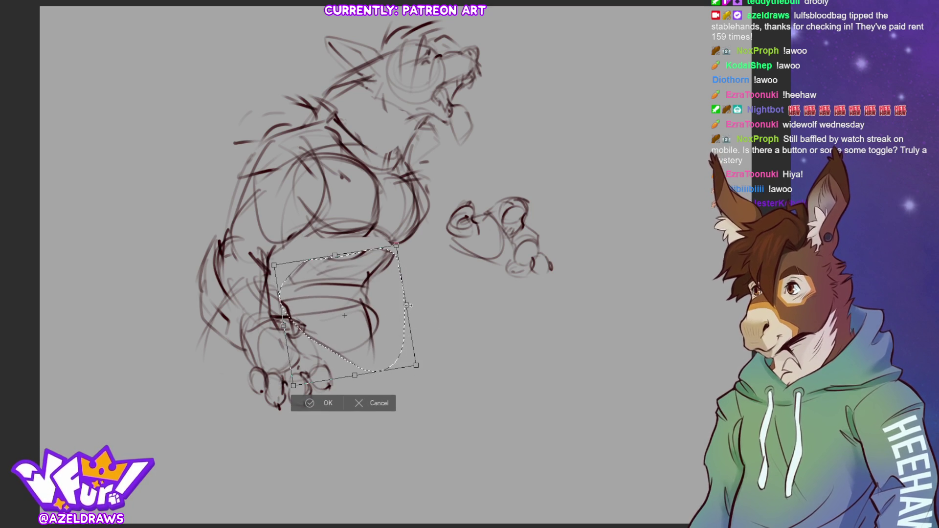
pyautogui.moveTo(406, 305); pyautogui.dragTo(403, 306)
pyautogui.moveTo(362, 337); pyautogui.dragTo(365, 340)
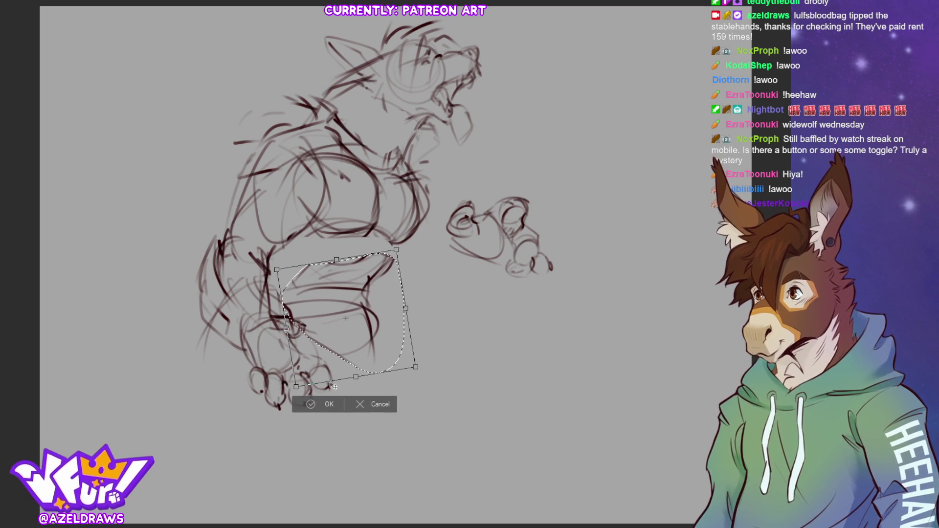
pyautogui.click(327, 404)
pyautogui.hotkey('ctrl', 'd')
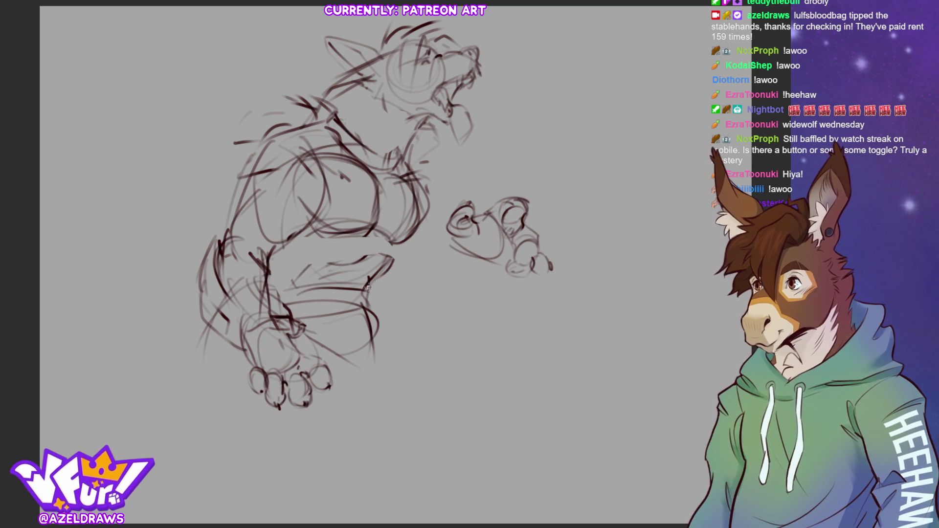
# Redraw the wolf's chest line and strengthen the front-leg contour with a thicker line and diagonal
pyautogui.moveTo(390, 268)
pyautogui.mouseDown()
pyautogui.moveTo(396, 242)
pyautogui.moveTo(372, 285)
pyautogui.mouseUp()
pyautogui.moveTo(391, 237)
pyautogui.mouseDown()
pyautogui.moveTo(365, 288)
pyautogui.moveTo(379, 327)
pyautogui.moveTo(373, 332)
pyautogui.mouseUp()
pyautogui.moveTo(291, 318); pyautogui.dragTo(360, 382)
pyautogui.moveTo(304, 321); pyautogui.dragTo(319, 331)
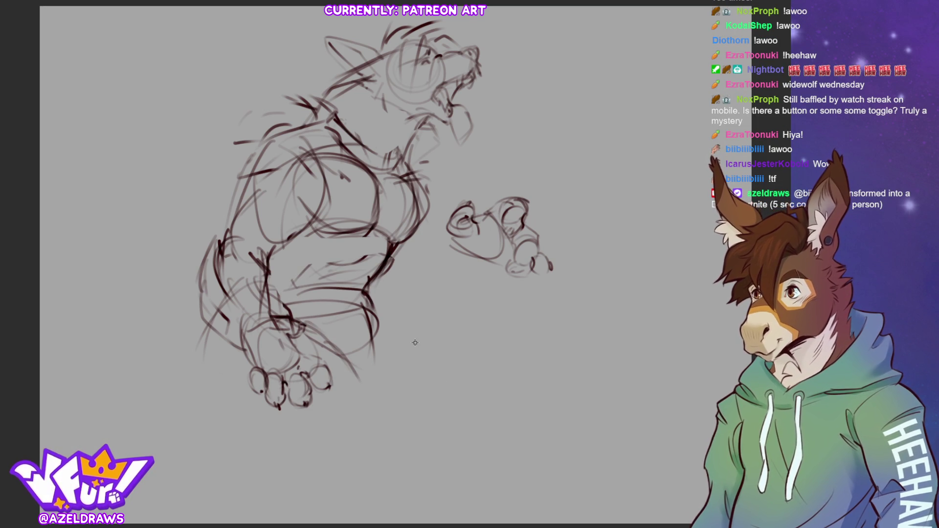
pyautogui.hotkey('ctrl', 't')
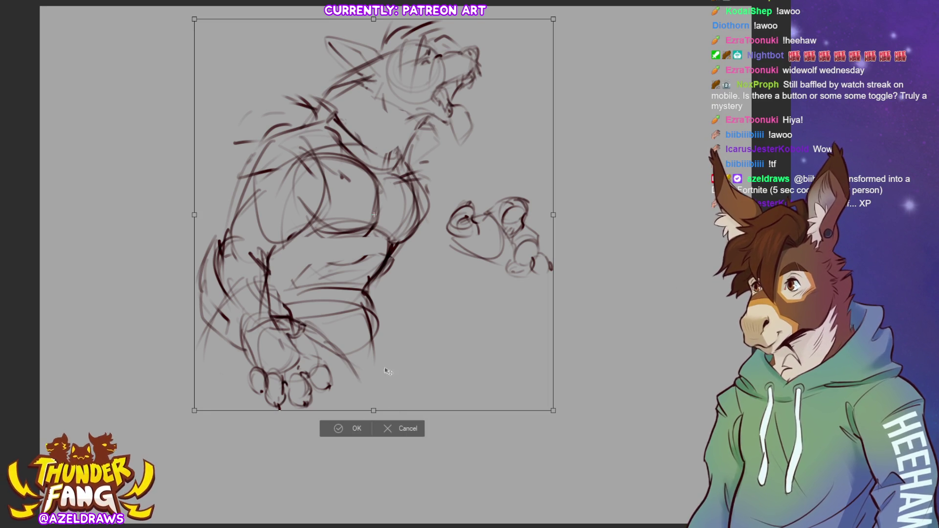
# Shrink the whole wolf sketch and small creature slightly by pulling the bottom handle up, then confirm
pyautogui.moveTo(376, 410); pyautogui.dragTo(373, 370)
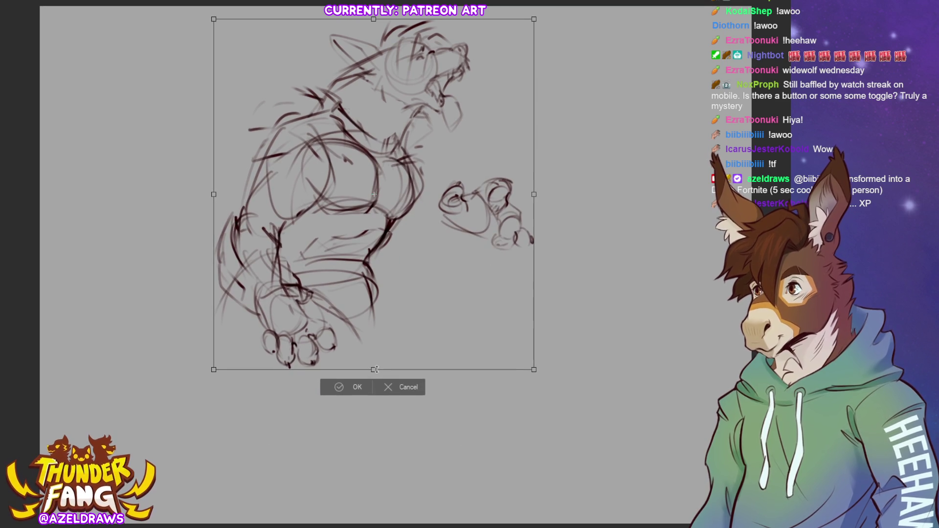
pyautogui.click(337, 388)
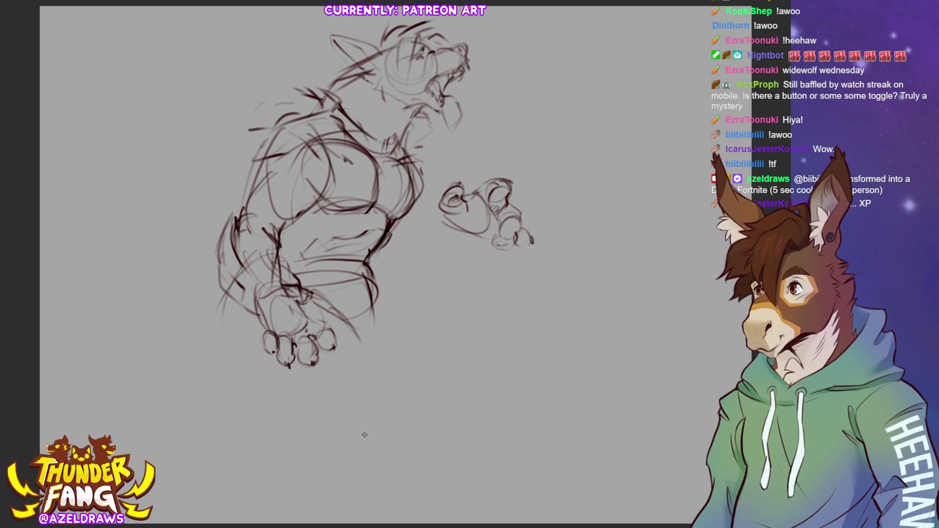
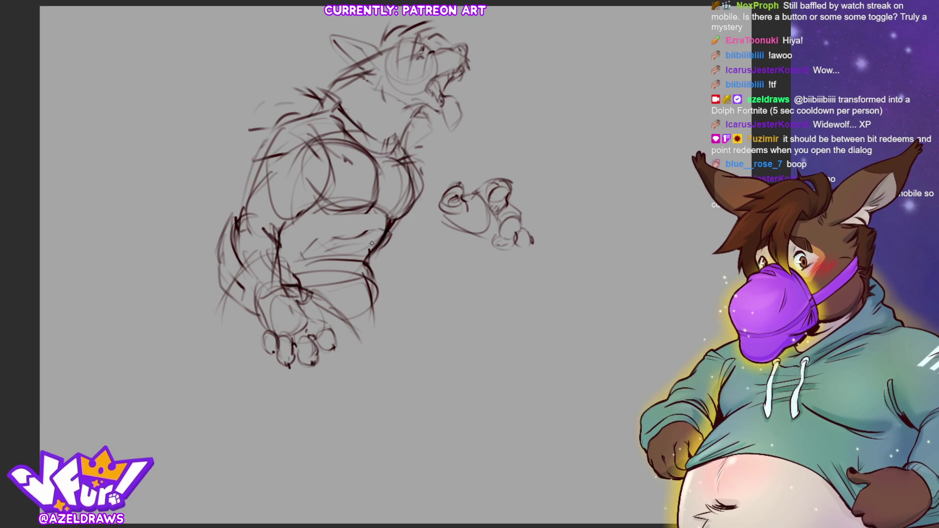
# Sketch a sweeping tail curve below and to the right of the torso
pyautogui.moveTo(372, 230)
pyautogui.mouseDown()
pyautogui.moveTo(389, 260)
pyautogui.moveTo(416, 266)
pyautogui.mouseUp()
pyautogui.moveTo(415, 210); pyautogui.dragTo(374, 261)
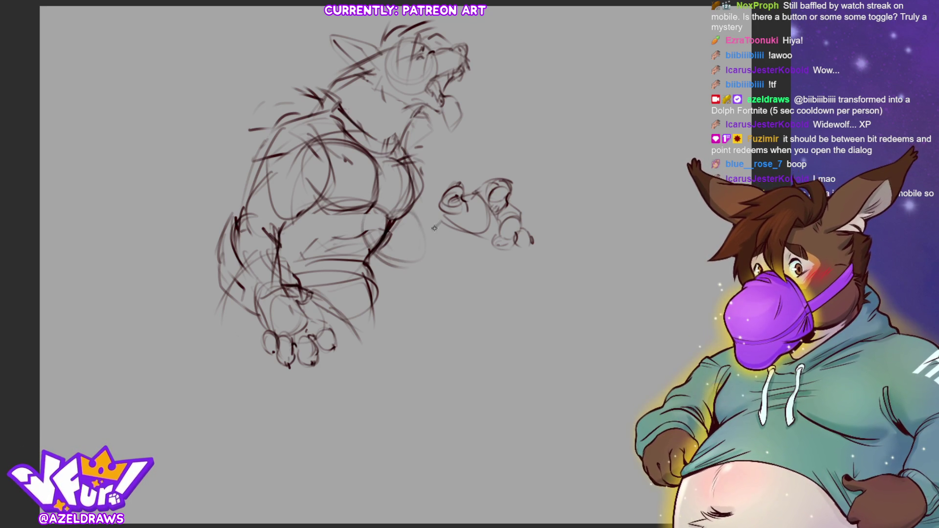
pyautogui.moveTo(438, 224)
pyautogui.mouseDown()
pyautogui.moveTo(383, 282)
pyautogui.moveTo(477, 269)
pyautogui.moveTo(479, 236)
pyautogui.moveTo(419, 220)
pyautogui.mouseUp()
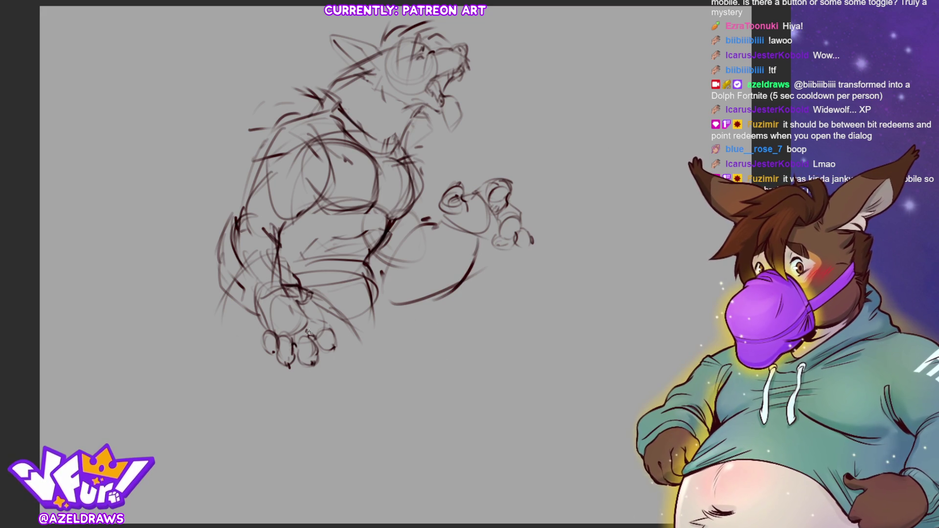
# Lasso the lower body and legs, rotate them clockwise, then sketch a curve under the feet
pyautogui.moveTo(300, 268)
pyautogui.mouseDown()
pyautogui.moveTo(377, 270)
pyautogui.moveTo(561, 233)
pyautogui.moveTo(437, 16)
pyautogui.moveTo(184, 186)
pyautogui.moveTo(271, 393)
pyautogui.moveTo(341, 322)
pyautogui.moveTo(312, 272)
pyautogui.moveTo(299, 269)
pyautogui.mouseUp()
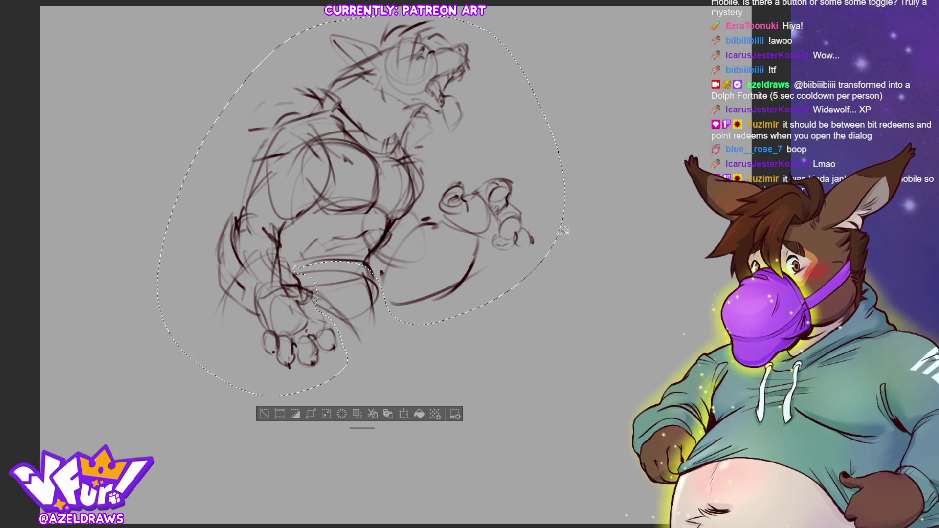
pyautogui.click(410, 413)
pyautogui.moveTo(612, 184); pyautogui.dragTo(627, 224)
pyautogui.click(319, 443)
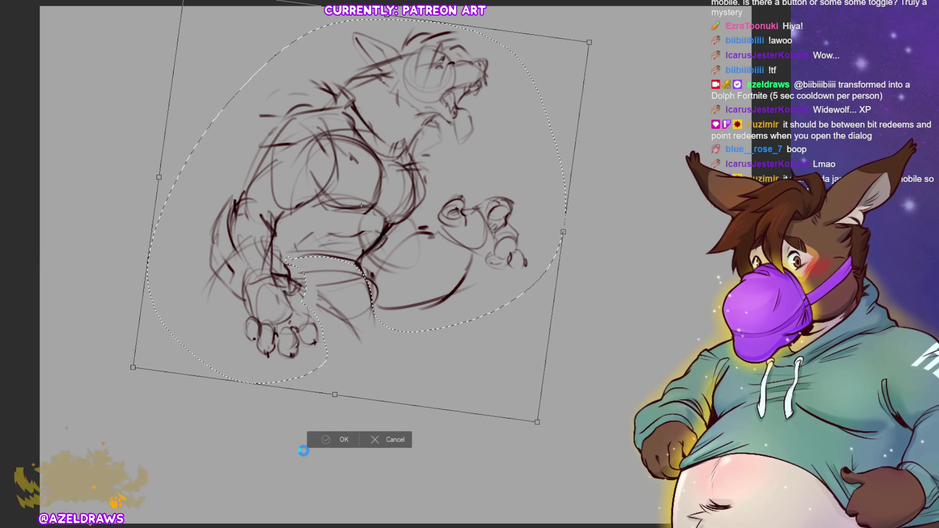
pyautogui.click(266, 399)
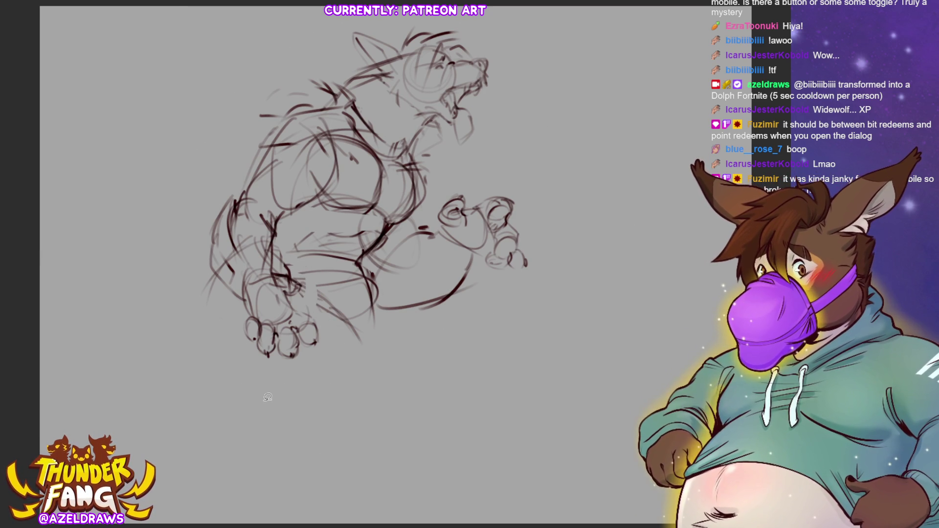
pyautogui.moveTo(226, 351)
pyautogui.mouseDown()
pyautogui.moveTo(311, 365)
pyautogui.moveTo(327, 326)
pyautogui.moveTo(288, 249)
pyautogui.moveTo(348, 159)
pyautogui.moveTo(344, 144)
pyautogui.mouseUp()
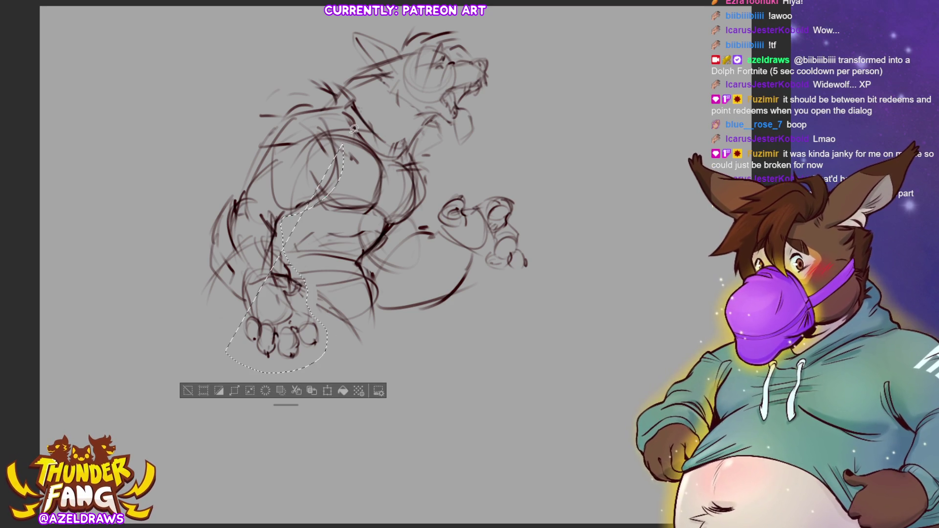
# Lasso the torso and shift it slightly left and up
pyautogui.hotkey('ctrl', 'd')
pyautogui.moveTo(310, 94)
pyautogui.mouseDown()
pyautogui.moveTo(346, 117)
pyautogui.moveTo(325, 195)
pyautogui.moveTo(289, 214)
pyautogui.moveTo(231, 172)
pyautogui.moveTo(294, 98)
pyautogui.mouseUp()
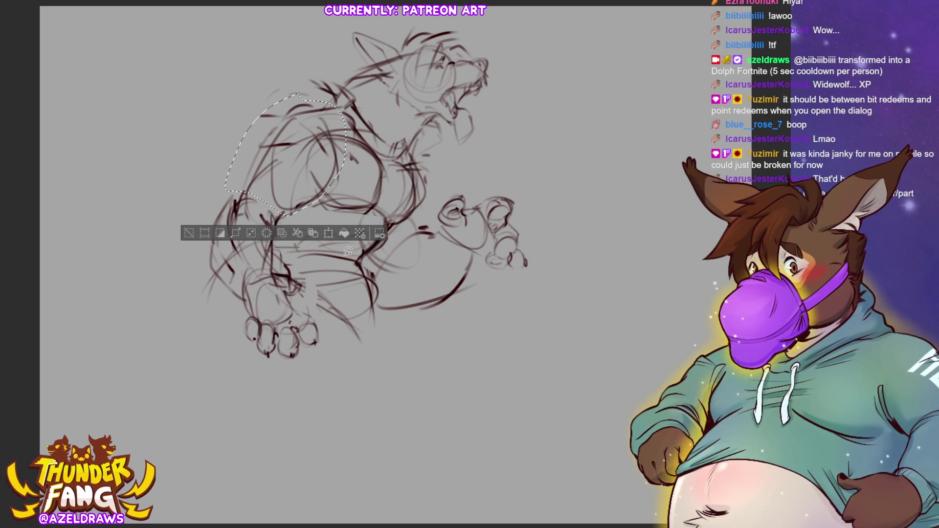
pyautogui.hotkey('ctrl', 't')
pyautogui.moveTo(203, 151); pyautogui.dragTo(188, 148)
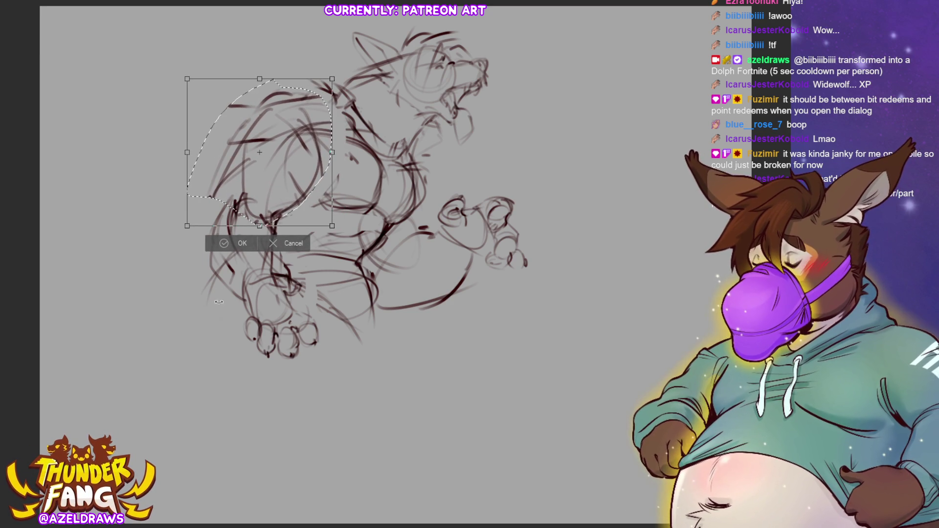
pyautogui.click(225, 243)
# Lasso the lower legs and feet, move them left and up, then deselect
pyautogui.moveTo(238, 211)
pyautogui.mouseDown()
pyautogui.moveTo(222, 288)
pyautogui.moveTo(325, 350)
pyautogui.moveTo(285, 239)
pyautogui.moveTo(234, 211)
pyautogui.mouseUp()
pyautogui.hotkey('ctrl', 't')
pyautogui.moveTo(268, 326); pyautogui.dragTo(223, 315)
pyautogui.click(202, 383)
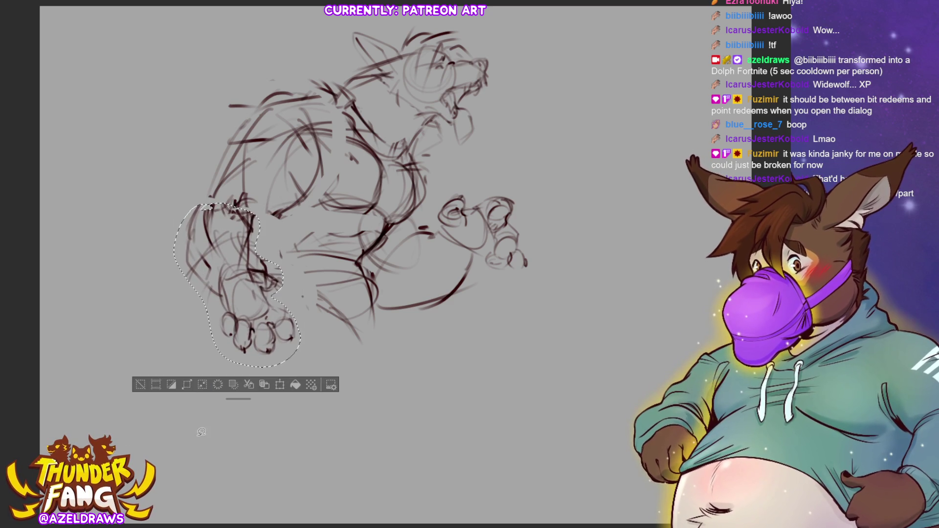
pyautogui.hotkey('ctrl', 'd')
# Draw darker strokes over the chest, arm and upper back
pyautogui.moveTo(270, 180); pyautogui.dragTo(276, 252)
pyautogui.moveTo(264, 200); pyautogui.dragTo(283, 259)
pyautogui.moveTo(263, 215)
pyautogui.mouseDown()
pyautogui.moveTo(317, 185)
pyautogui.moveTo(338, 130)
pyautogui.moveTo(329, 171)
pyautogui.mouseUp()
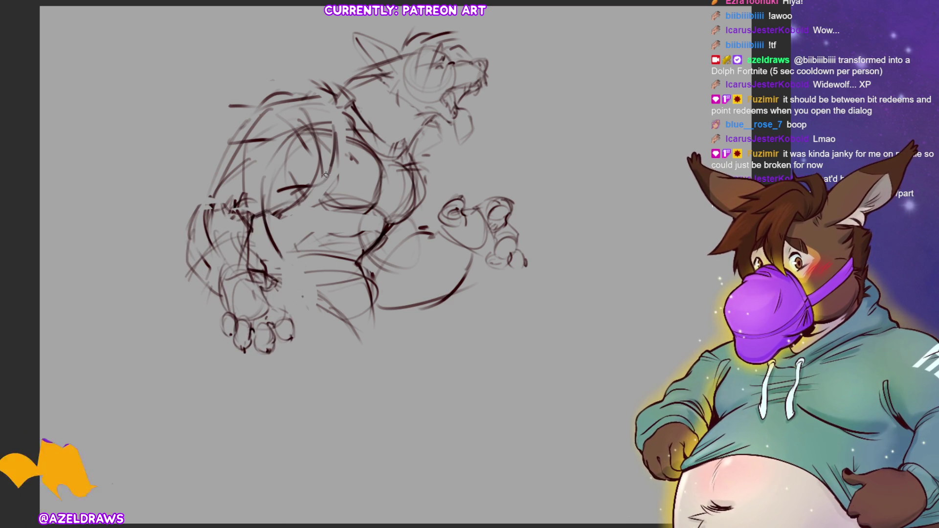
pyautogui.moveTo(325, 106); pyautogui.dragTo(278, 117)
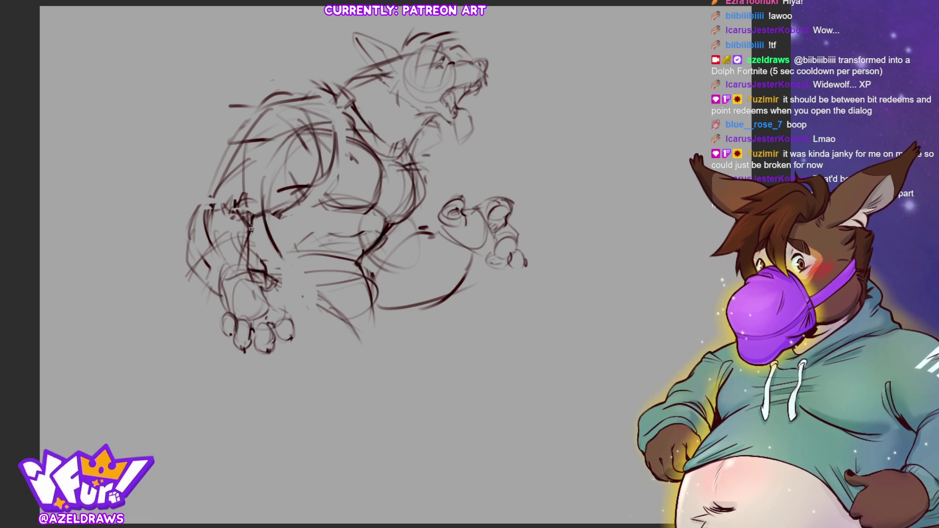
pyautogui.moveTo(252, 218); pyautogui.dragTo(260, 270)
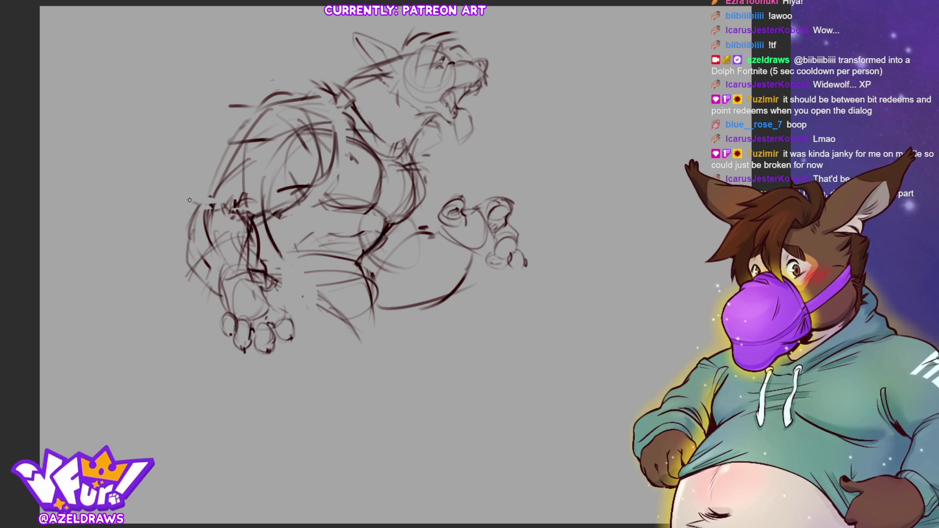
pyautogui.moveTo(222, 168)
pyautogui.mouseDown()
pyautogui.moveTo(252, 161)
pyautogui.moveTo(242, 148)
pyautogui.moveTo(273, 165)
pyautogui.moveTo(328, 172)
pyautogui.mouseUp()
pyautogui.moveTo(336, 110); pyautogui.dragTo(244, 122)
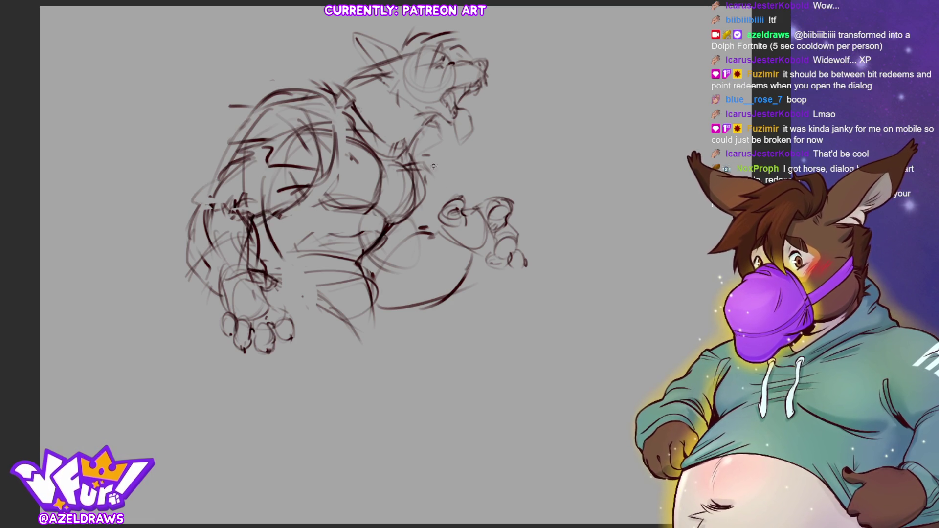
# Darken the left side and lower body, and sketch a curve under the paws
pyautogui.moveTo(266, 213); pyautogui.dragTo(273, 275)
pyautogui.moveTo(272, 238); pyautogui.dragTo(292, 298)
pyautogui.moveTo(267, 225)
pyautogui.mouseDown()
pyautogui.moveTo(281, 276)
pyautogui.moveTo(338, 323)
pyautogui.mouseUp()
pyautogui.moveTo(352, 258)
pyautogui.mouseDown()
pyautogui.moveTo(369, 277)
pyautogui.moveTo(381, 337)
pyautogui.mouseUp()
pyautogui.moveTo(320, 309)
pyautogui.mouseDown()
pyautogui.moveTo(361, 342)
pyautogui.moveTo(379, 293)
pyautogui.moveTo(376, 338)
pyautogui.mouseUp()
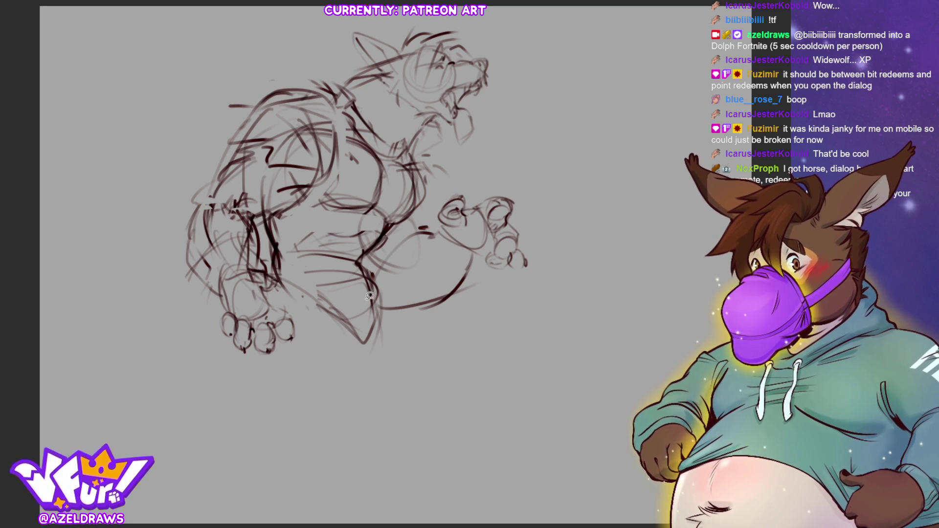
pyautogui.moveTo(197, 348)
pyautogui.mouseDown()
pyautogui.moveTo(299, 315)
pyautogui.moveTo(264, 237)
pyautogui.moveTo(362, 144)
pyautogui.moveTo(403, 155)
pyautogui.moveTo(425, 188)
pyautogui.moveTo(374, 255)
pyautogui.moveTo(391, 342)
pyautogui.moveTo(311, 400)
pyautogui.mouseUp()
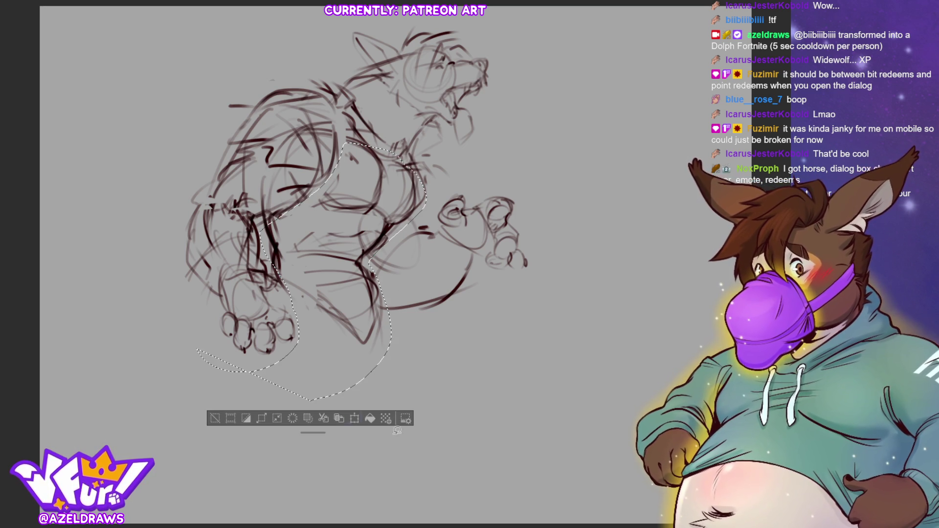
# Erase the selected strokes, then undo the erasure to restore them
pyautogui.press('Delete')
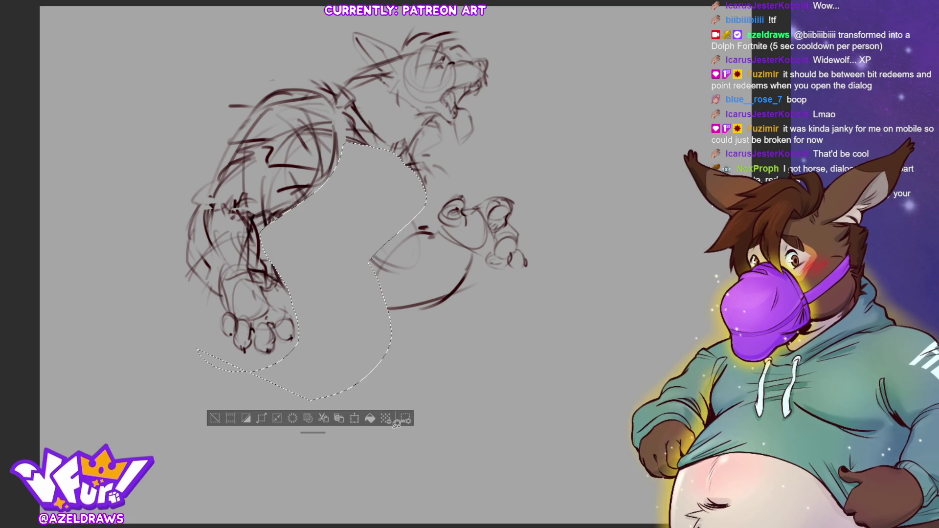
pyautogui.hotkey('ctrl', 'd')
pyautogui.hotkey('ctrl', 'z')
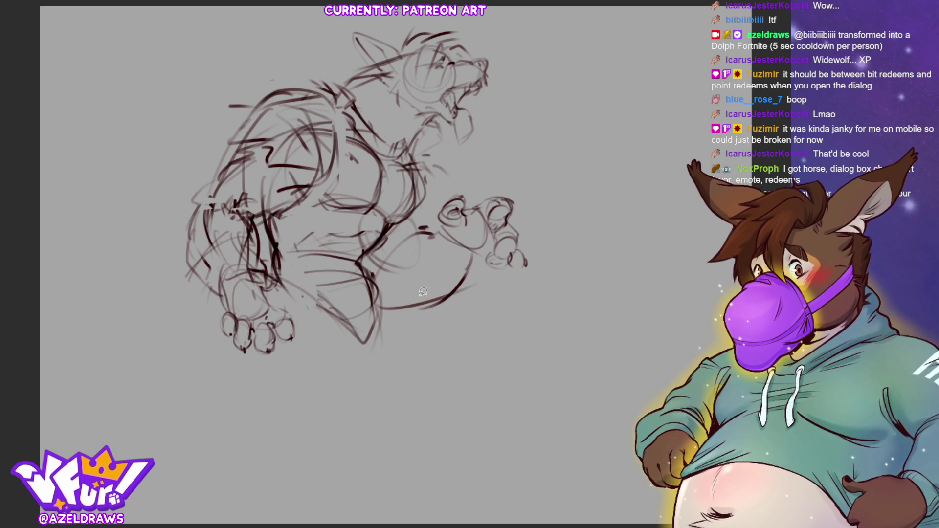
# Lasso the lower-right part of the sketch and move it slightly right and down
pyautogui.moveTo(380, 286)
pyautogui.mouseDown()
pyautogui.moveTo(382, 303)
pyautogui.moveTo(529, 181)
pyautogui.moveTo(417, 213)
pyautogui.moveTo(375, 255)
pyautogui.moveTo(379, 281)
pyautogui.mouseUp()
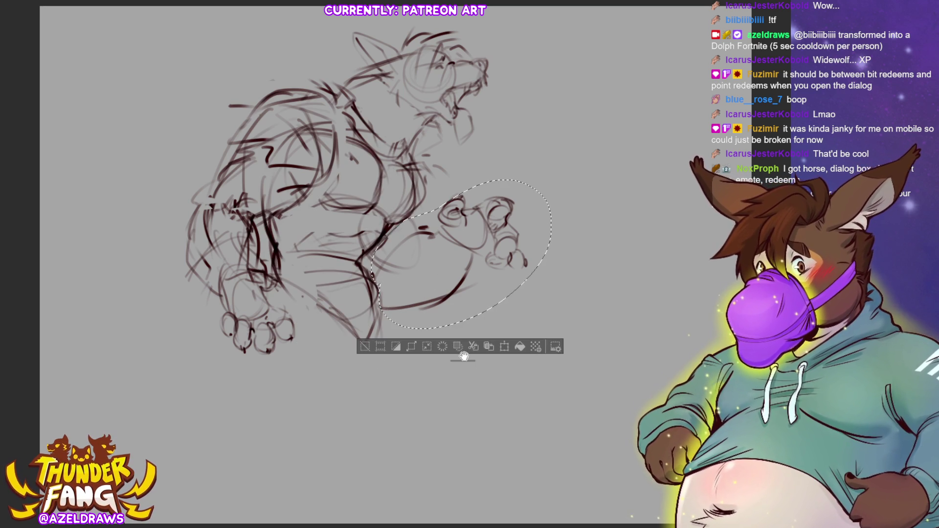
pyautogui.click(504, 347)
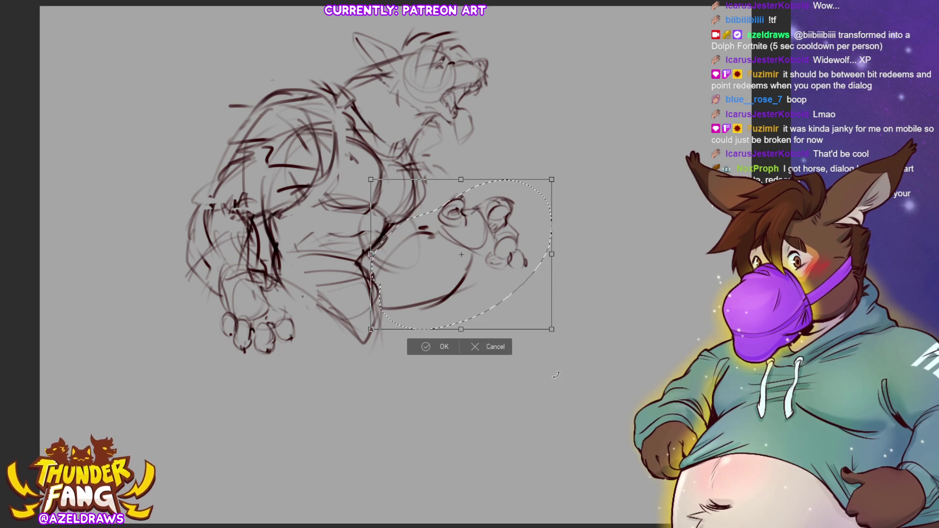
pyautogui.press('Escape')
pyautogui.click(486, 348)
pyautogui.moveTo(458, 286); pyautogui.dragTo(482, 291)
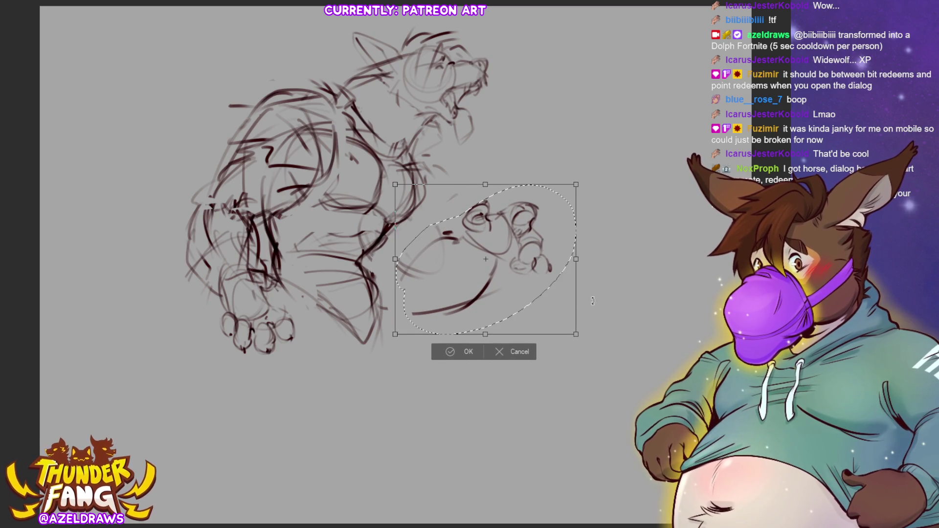
pyautogui.click(449, 353)
pyautogui.click(389, 351)
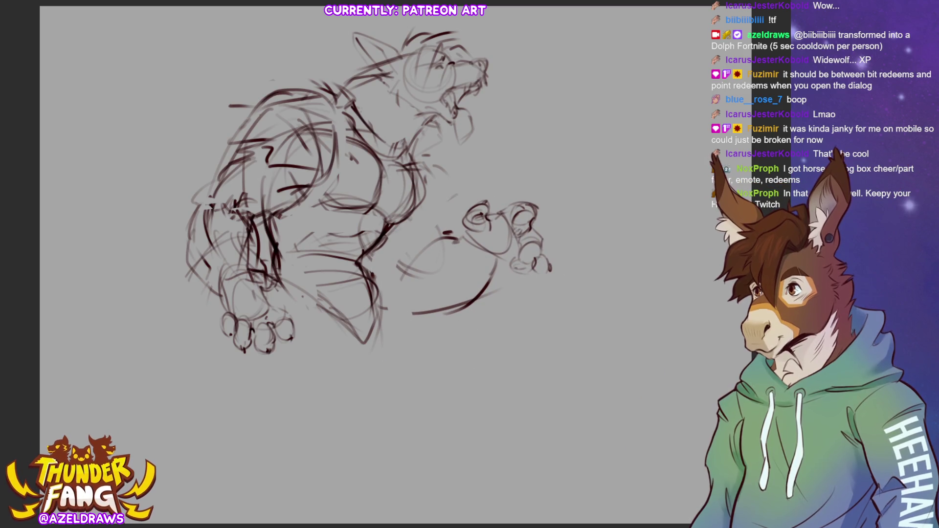
# Skew the torso by its corners and stretch it downward
pyautogui.hotkey('ctrl', 't')
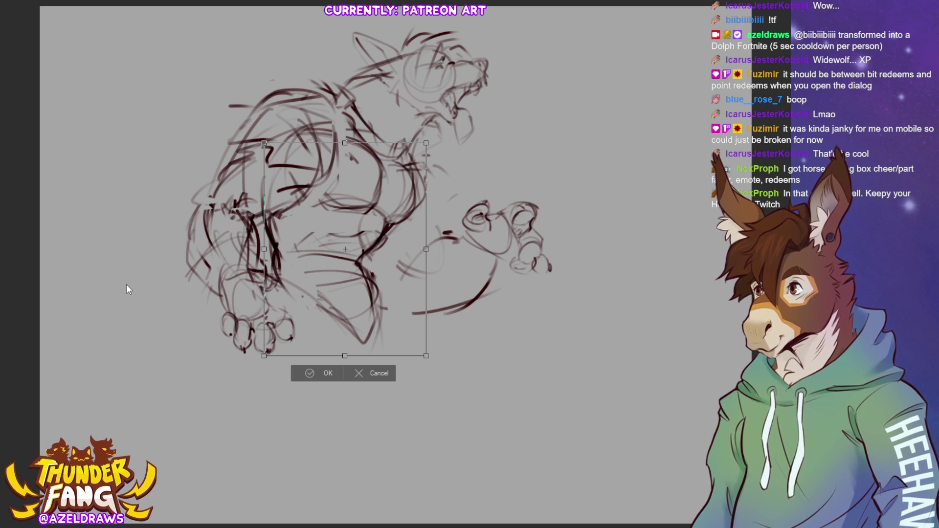
pyautogui.moveTo(426, 142)
pyautogui.mouseDown()
pyautogui.moveTo(447, 151)
pyautogui.moveTo(457, 144)
pyautogui.mouseUp()
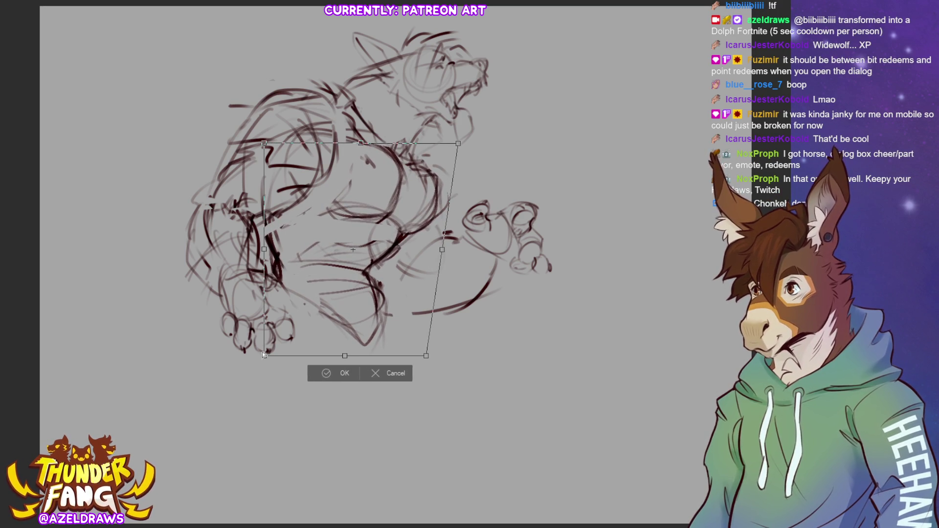
pyautogui.moveTo(264, 355); pyautogui.dragTo(273, 354)
pyautogui.moveTo(349, 353)
pyautogui.mouseDown()
pyautogui.moveTo(365, 387)
pyautogui.moveTo(345, 382)
pyautogui.mouseUp()
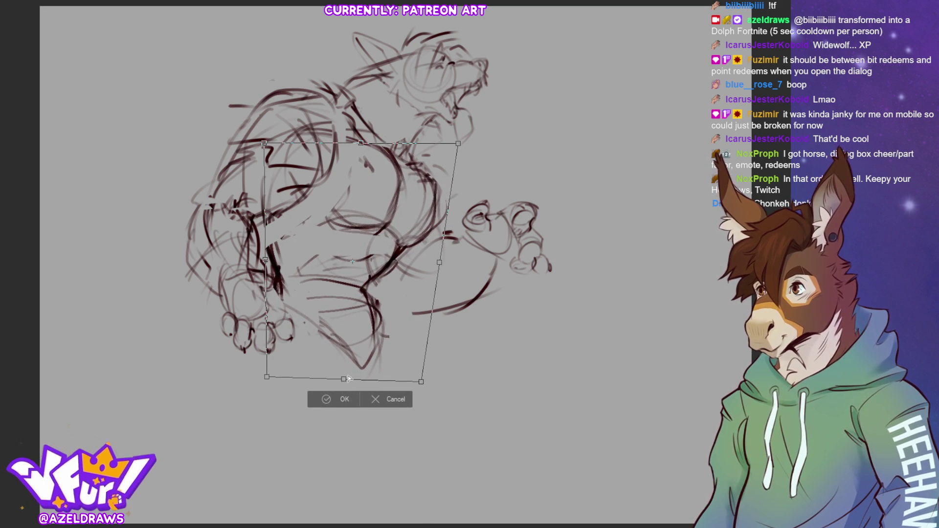
pyautogui.moveTo(265, 260); pyautogui.dragTo(265, 246)
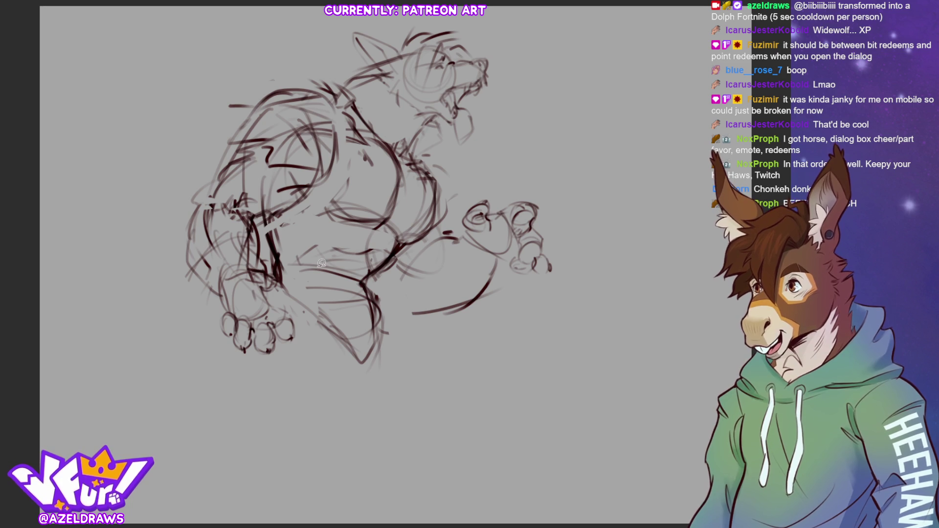
# Lasso the back and left hind leg, widen it leftward and rotate slightly clockwise
pyautogui.moveTo(263, 227)
pyautogui.mouseDown()
pyautogui.moveTo(335, 182)
pyautogui.moveTo(346, 131)
pyautogui.moveTo(169, 153)
pyautogui.moveTo(272, 370)
pyautogui.moveTo(295, 307)
pyautogui.mouseUp()
pyautogui.moveTo(276, 264); pyautogui.dragTo(279, 279)
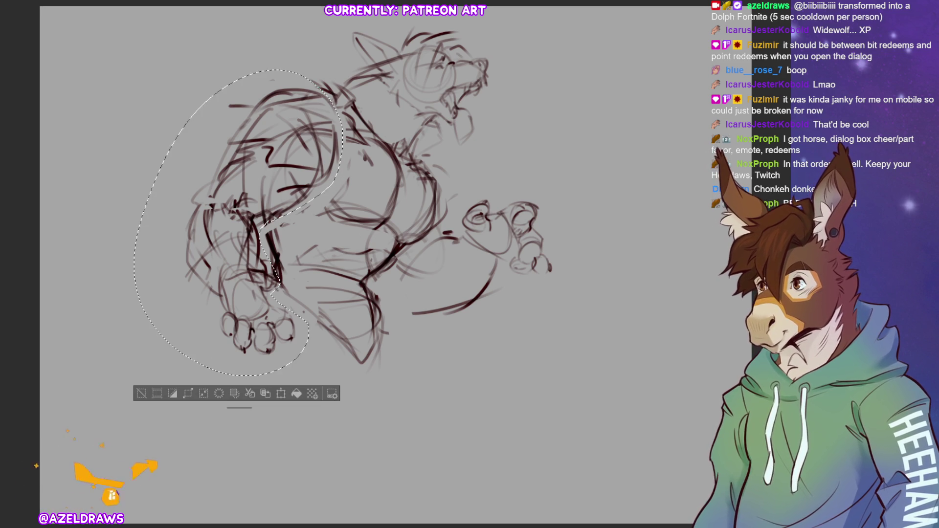
pyautogui.hotkey('ctrl', 't')
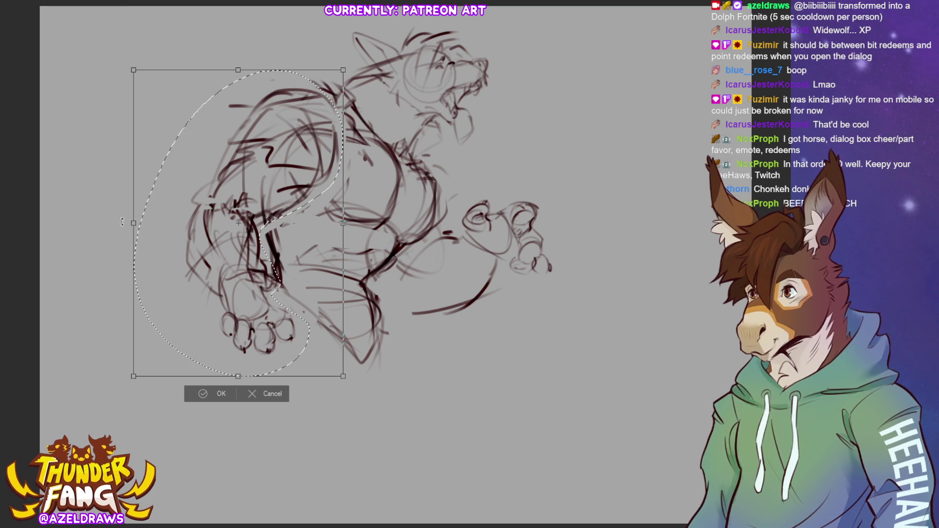
pyautogui.moveTo(134, 223); pyautogui.dragTo(110, 224)
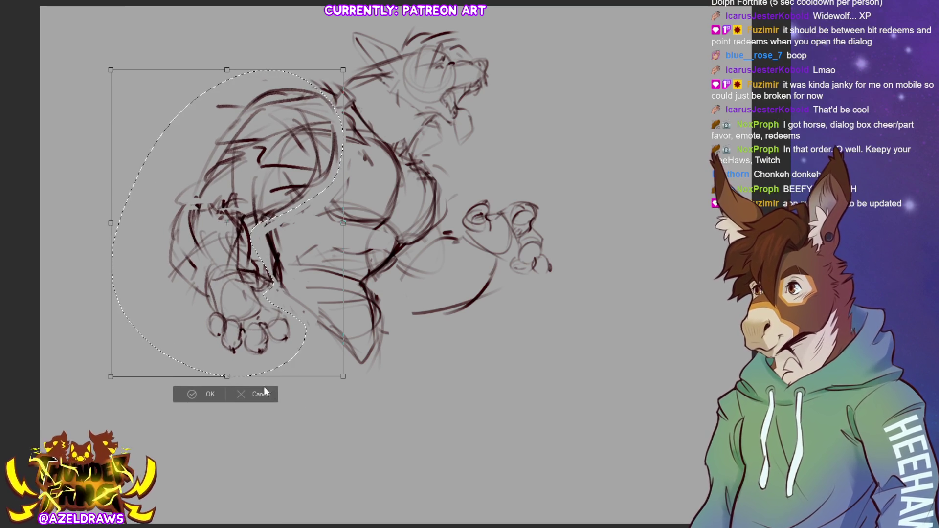
pyautogui.moveTo(304, 324)
pyautogui.mouseDown()
pyautogui.moveTo(286, 319)
pyautogui.moveTo(261, 274)
pyautogui.moveTo(270, 281)
pyautogui.mouseUp()
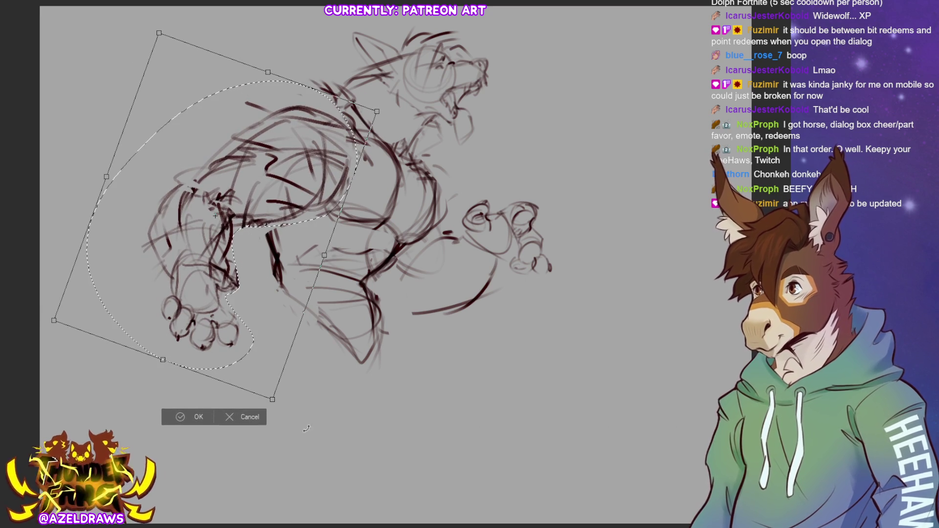
pyautogui.click(188, 416)
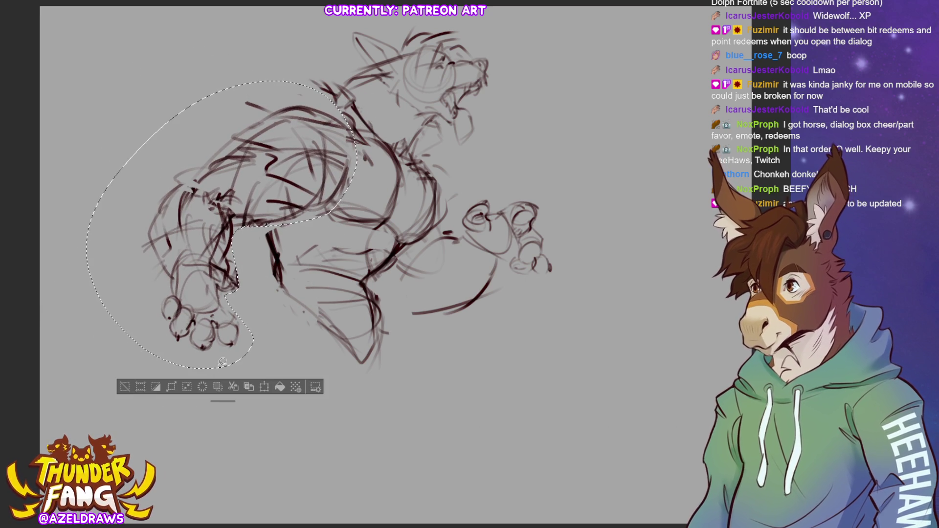
# Rotate, enlarge and reposition the hanging arm and paw, then deselect
pyautogui.click(125, 389)
pyautogui.moveTo(229, 206)
pyautogui.mouseDown()
pyautogui.moveTo(235, 374)
pyautogui.moveTo(262, 258)
pyautogui.mouseUp()
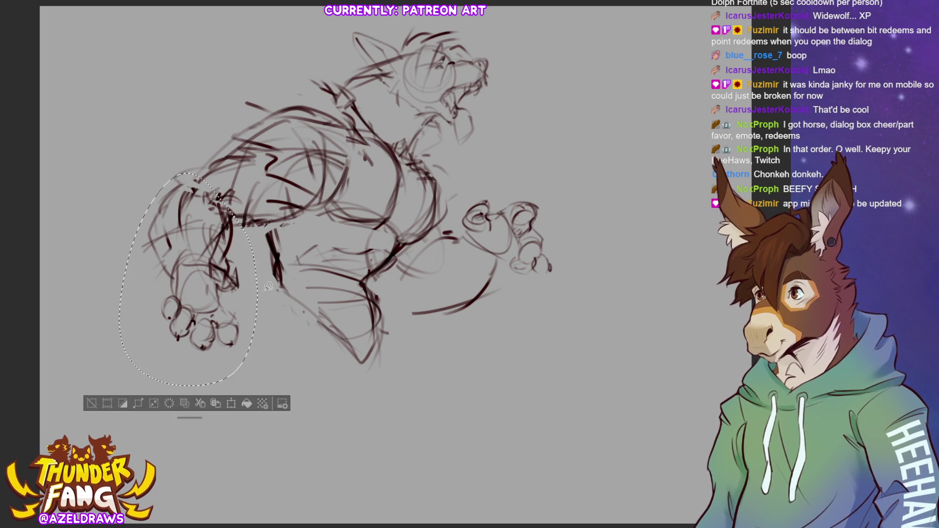
pyautogui.click(231, 403)
pyautogui.moveTo(276, 313); pyautogui.dragTo(266, 274)
pyautogui.moveTo(220, 294); pyautogui.dragTo(226, 300)
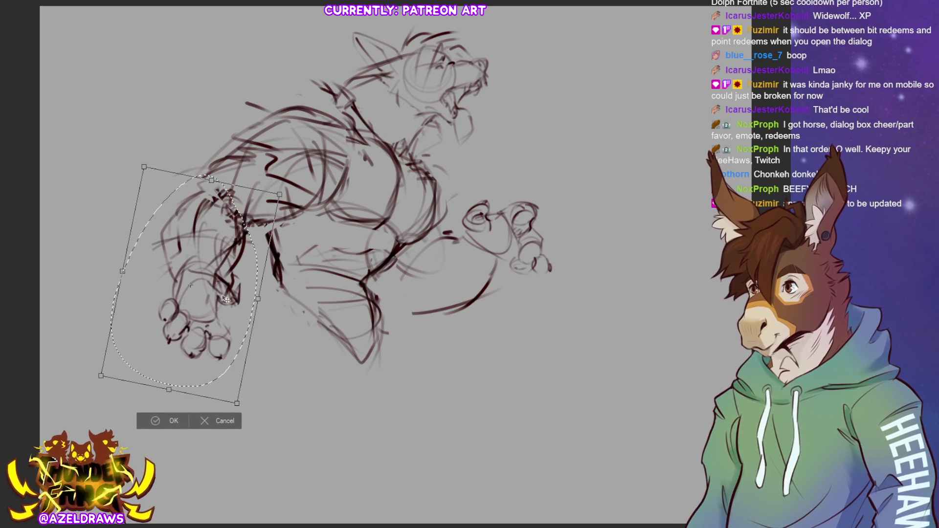
pyautogui.moveTo(236, 404); pyautogui.dragTo(258, 417)
pyautogui.moveTo(201, 348); pyautogui.dragTo(193, 344)
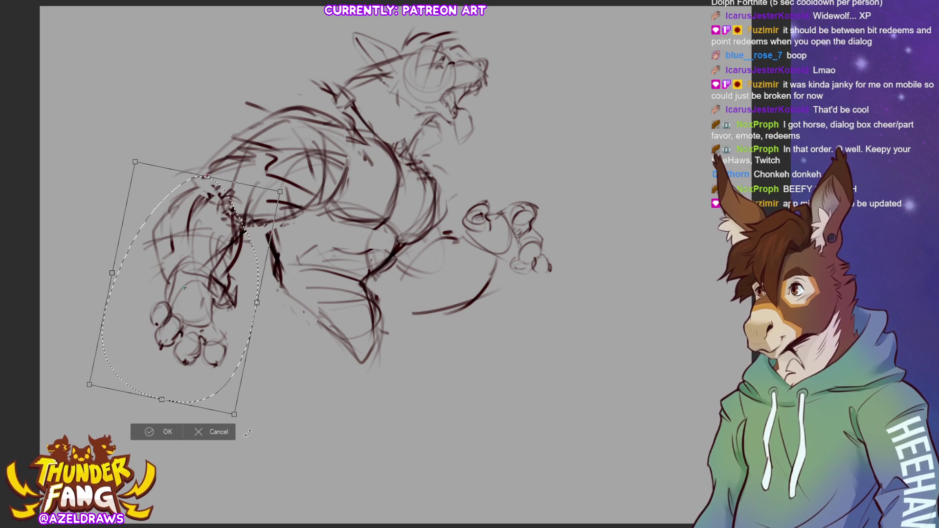
pyautogui.click(137, 428)
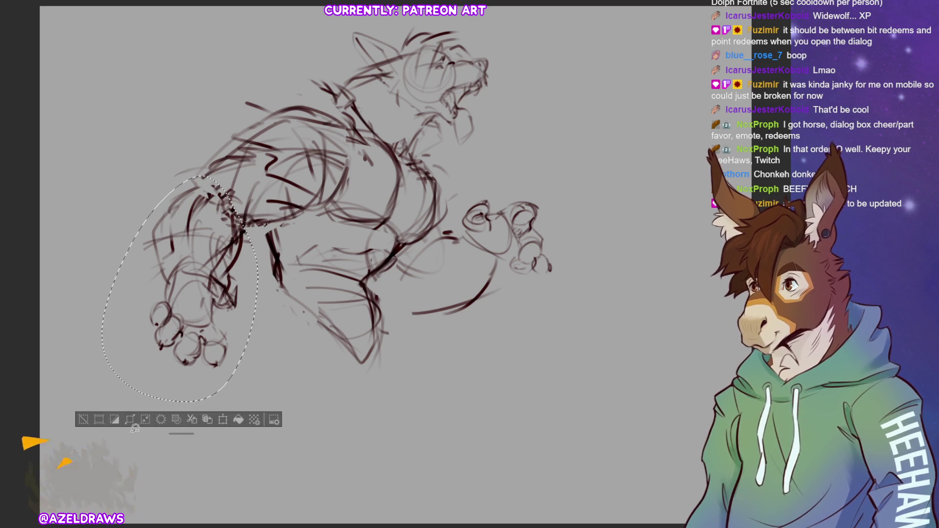
pyautogui.hotkey('ctrl', 'd')
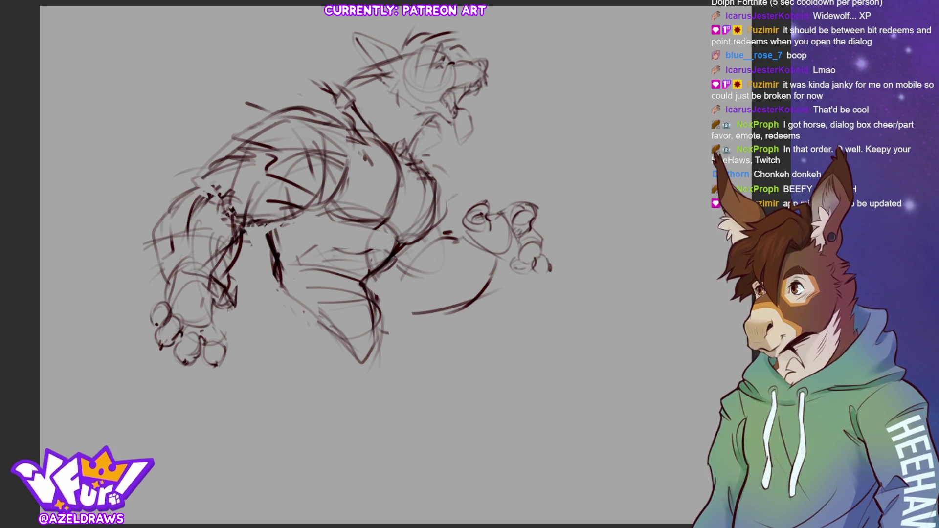
# Rotate the dark stroke beneath the torso and stretch it further down, then add a faint back stroke
pyautogui.moveTo(282, 223)
pyautogui.mouseDown()
pyautogui.moveTo(293, 252)
pyautogui.moveTo(288, 328)
pyautogui.moveTo(269, 226)
pyautogui.mouseUp()
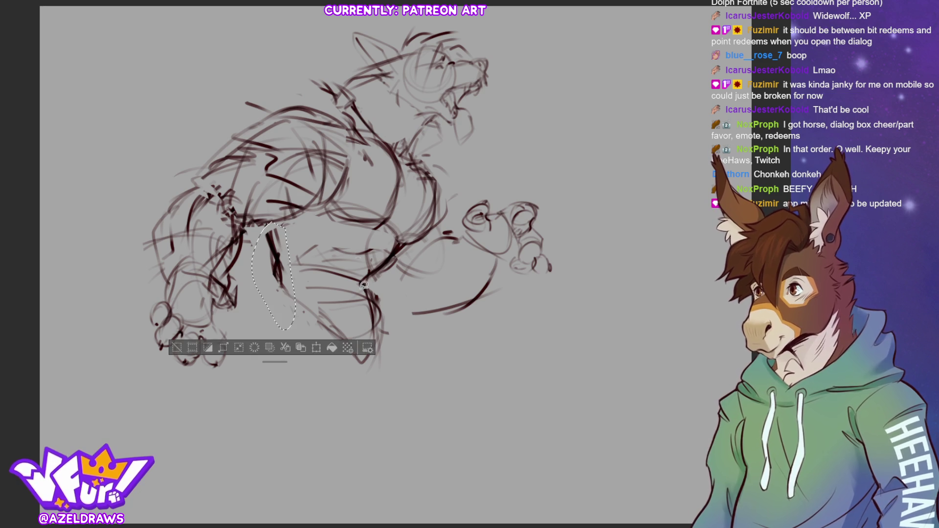
pyautogui.click(316, 347)
pyautogui.moveTo(318, 337); pyautogui.dragTo(331, 294)
pyautogui.moveTo(269, 330); pyautogui.dragTo(269, 356)
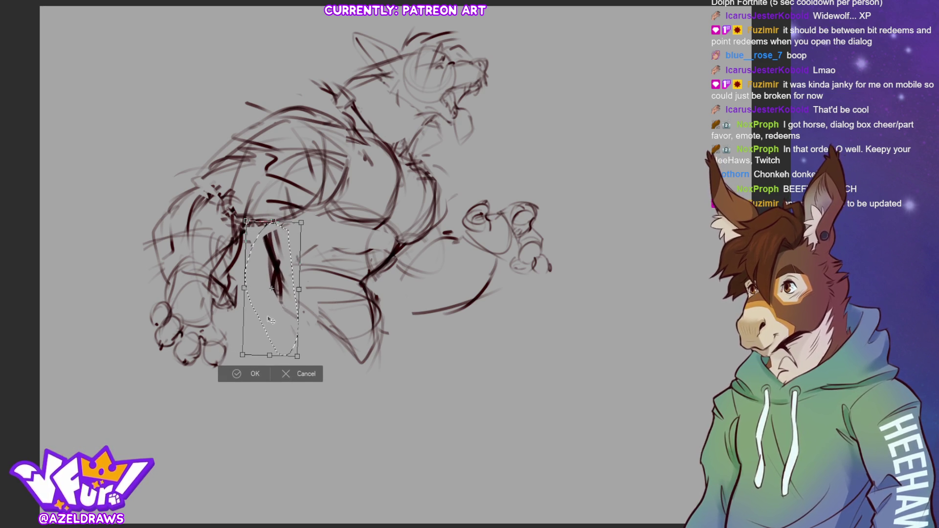
pyautogui.moveTo(268, 323); pyautogui.dragTo(263, 323)
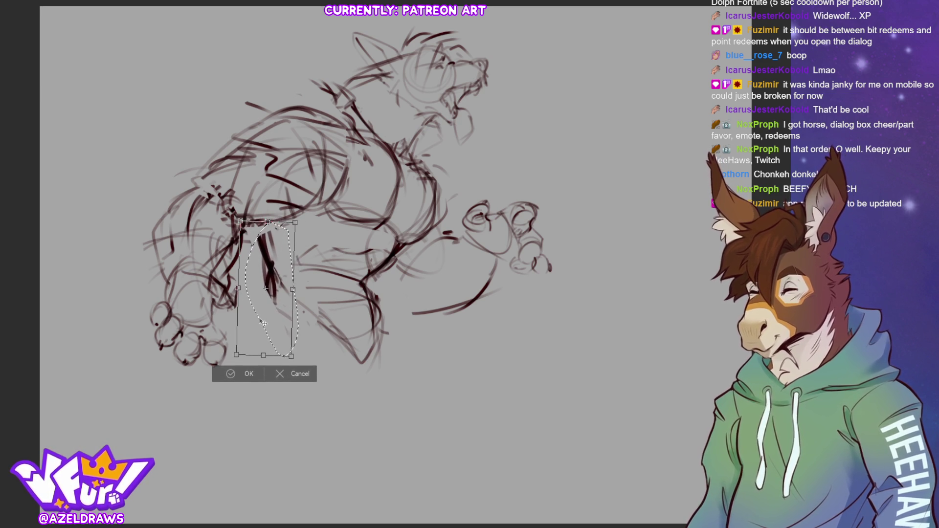
pyautogui.click(232, 379)
pyautogui.click(171, 376)
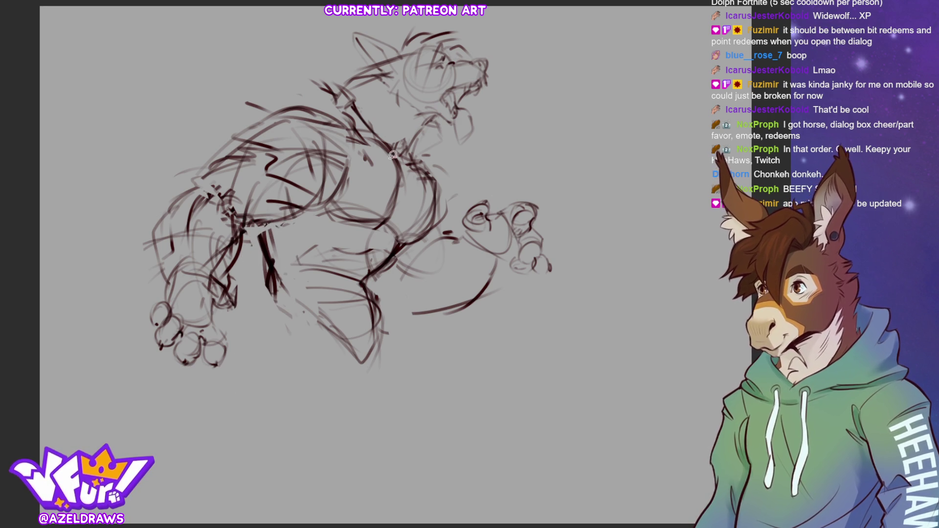
pyautogui.moveTo(314, 104)
pyautogui.mouseDown()
pyautogui.moveTo(347, 113)
pyautogui.moveTo(395, 151)
pyautogui.moveTo(474, 156)
pyautogui.moveTo(416, 6)
pyautogui.moveTo(295, 89)
pyautogui.mouseUp()
# Move the lassoed head right, tilt it clockwise, then nudge it slightly left and down
pyautogui.click(449, 175)
pyautogui.moveTo(421, 98); pyautogui.dragTo(441, 95)
pyautogui.moveTo(573, 59); pyautogui.dragTo(579, 94)
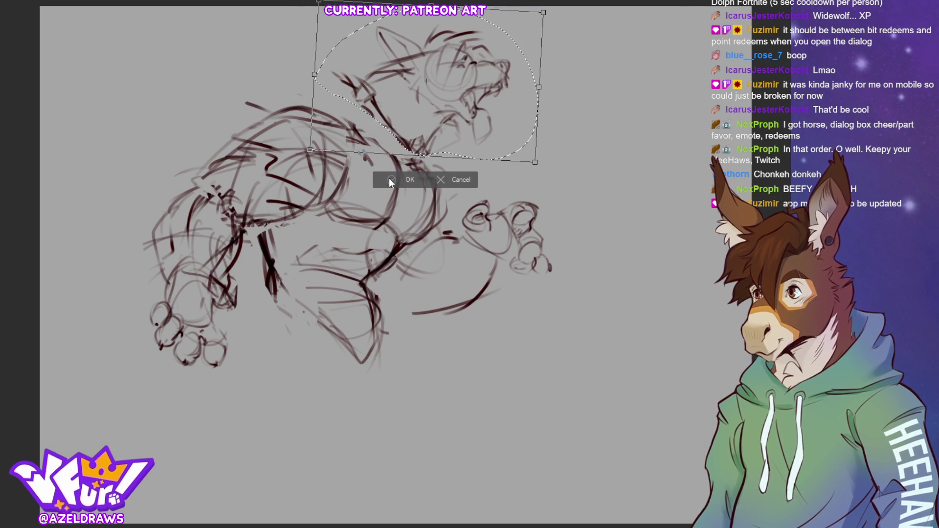
pyautogui.press('Return')
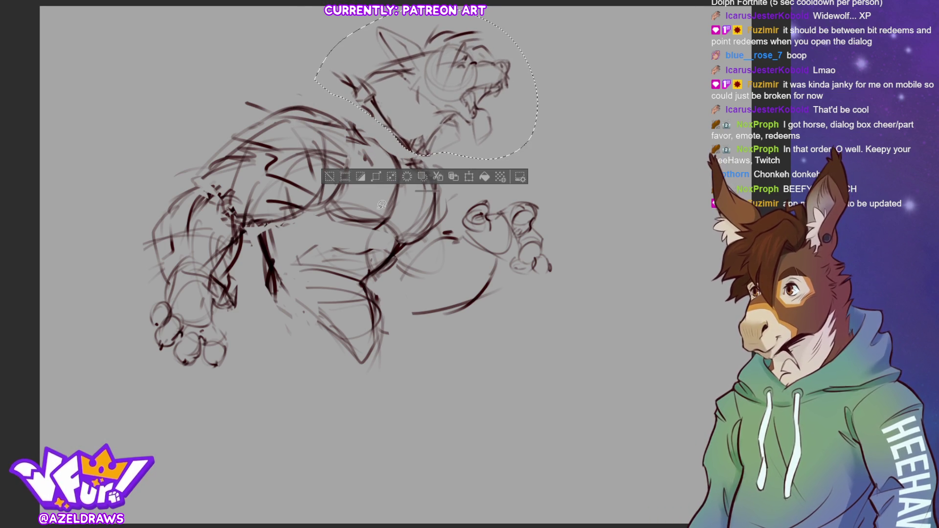
pyautogui.click(469, 177)
pyautogui.moveTo(471, 129); pyautogui.dragTo(463, 132)
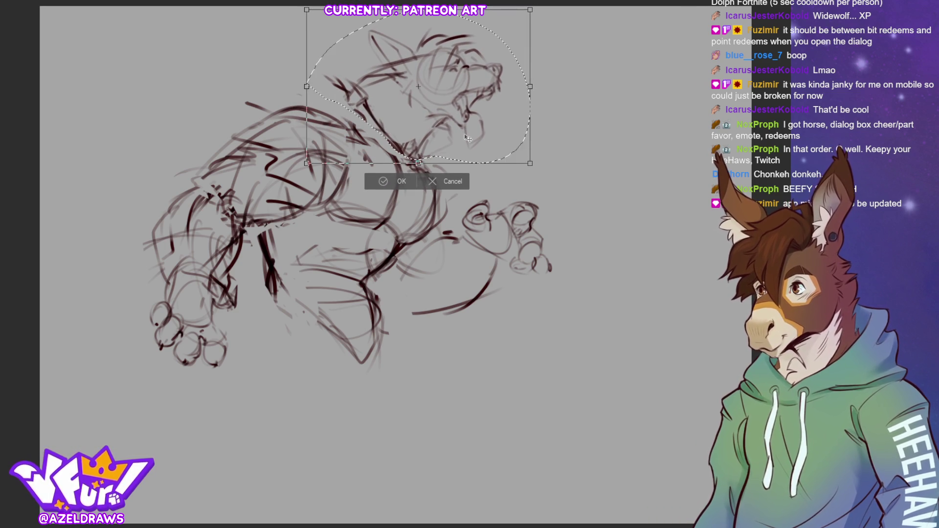
pyautogui.click(368, 185)
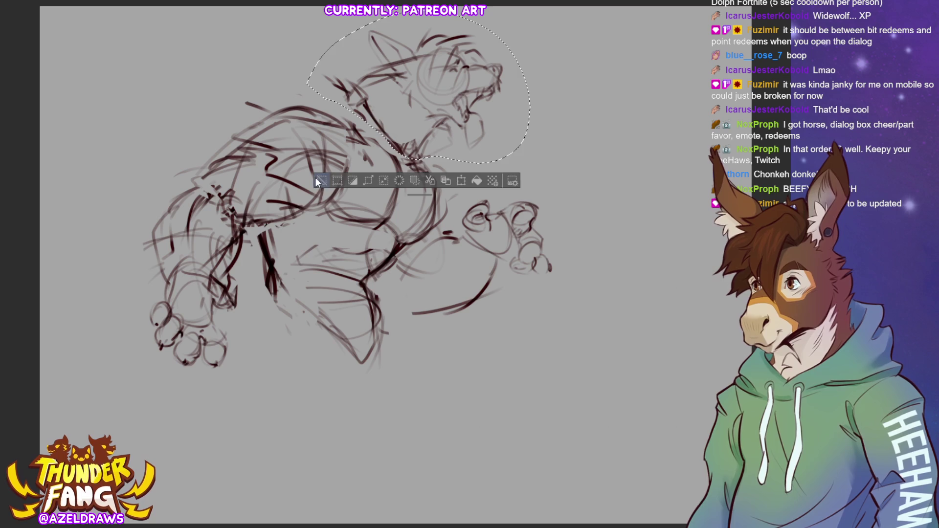
pyautogui.click(316, 178)
# Sketch rough strokes along the back, shoulder contour, head top and chest-neck line
pyautogui.moveTo(315, 109)
pyautogui.mouseDown()
pyautogui.moveTo(388, 64)
pyautogui.moveTo(315, 63)
pyautogui.moveTo(259, 88)
pyautogui.moveTo(304, 105)
pyautogui.mouseUp()
pyautogui.moveTo(346, 81); pyautogui.dragTo(372, 112)
pyautogui.moveTo(419, 150); pyautogui.dragTo(441, 158)
pyautogui.hotkey('ctrl', 'z')
pyautogui.moveTo(368, 67); pyautogui.dragTo(384, 59)
pyautogui.moveTo(379, 124)
pyautogui.mouseDown()
pyautogui.moveTo(430, 142)
pyautogui.moveTo(416, 156)
pyautogui.moveTo(429, 140)
pyautogui.mouseUp()
pyautogui.moveTo(359, 82)
pyautogui.mouseDown()
pyautogui.moveTo(355, 74)
pyautogui.moveTo(421, 157)
pyautogui.moveTo(423, 138)
pyautogui.moveTo(432, 152)
pyautogui.moveTo(426, 159)
pyautogui.mouseUp()
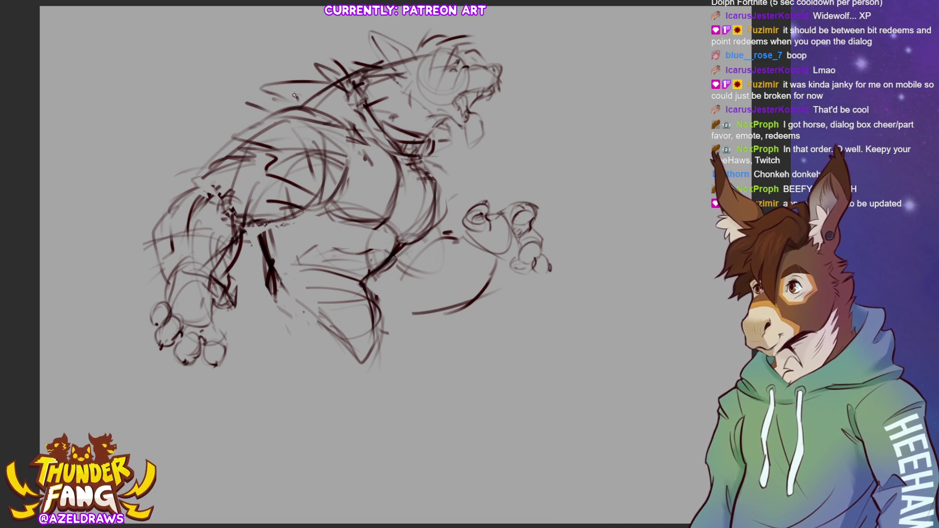
pyautogui.moveTo(297, 99); pyautogui.dragTo(254, 105)
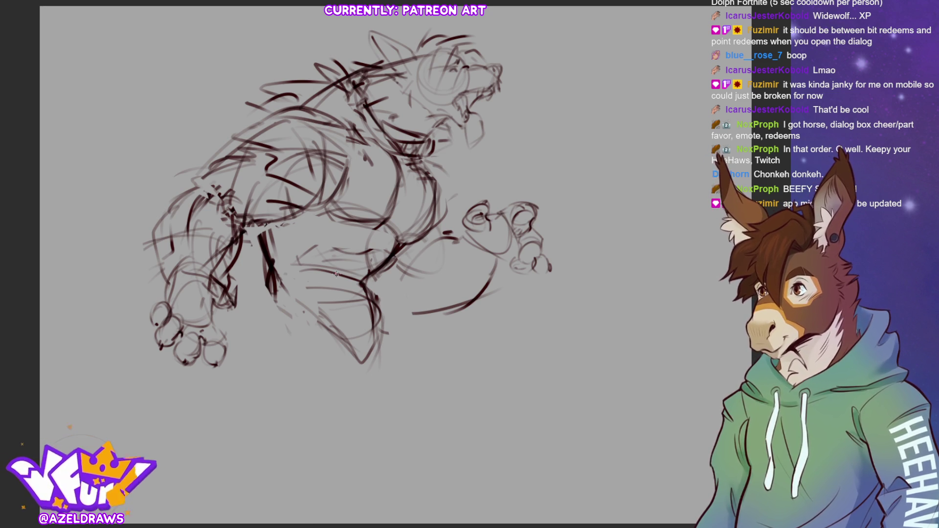
# Mirror the canvas view, then shrink the whole werewolf sketch and move it left
pyautogui.press('m')
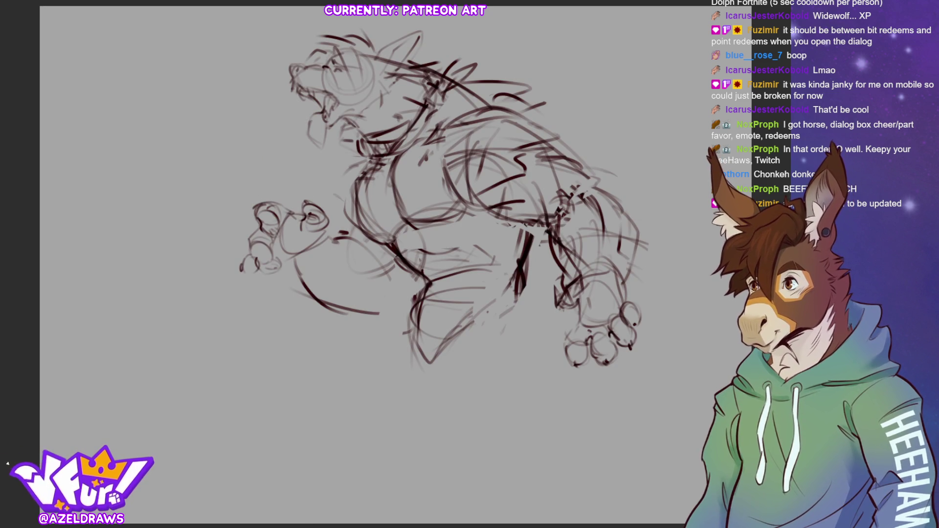
pyautogui.moveTo(470, 323); pyautogui.dragTo(519, 299)
pyautogui.hotkey('ctrl', 't')
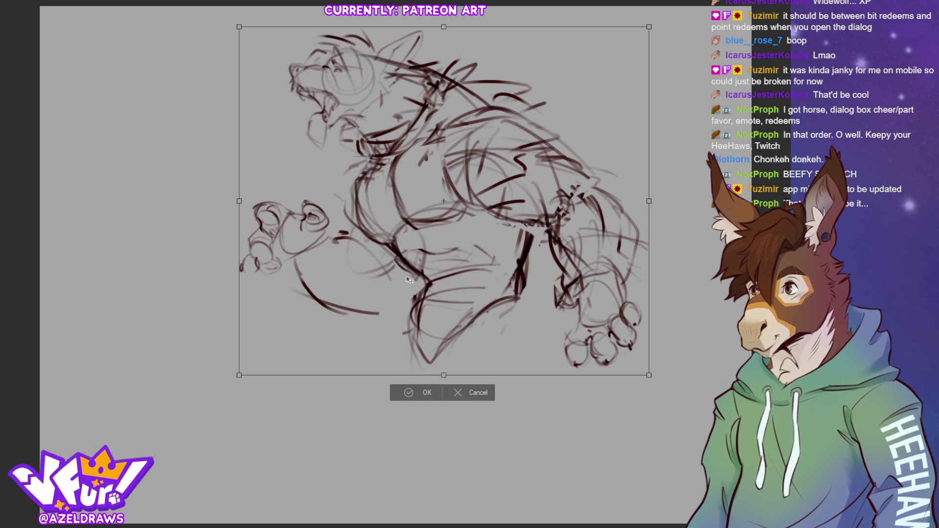
pyautogui.moveTo(647, 381); pyautogui.dragTo(598, 343)
pyautogui.moveTo(464, 314); pyautogui.dragTo(430, 312)
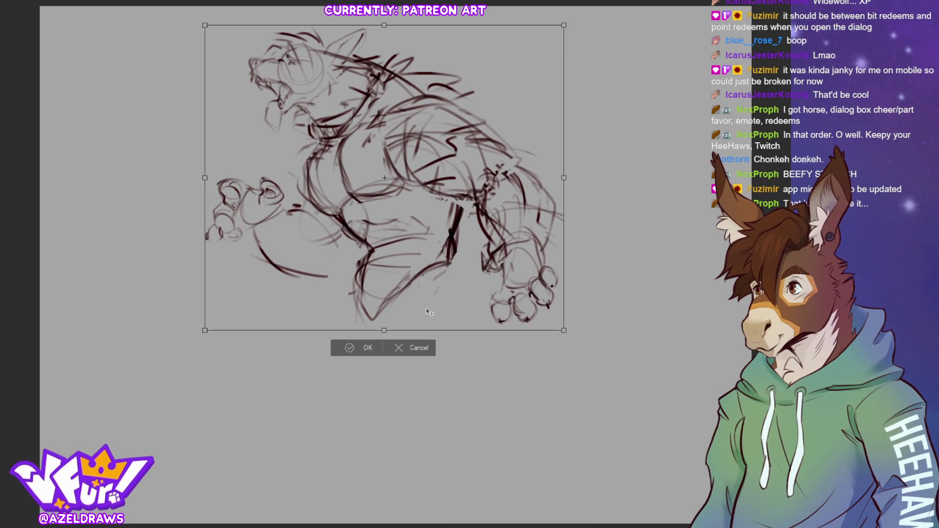
pyautogui.click(348, 349)
pyautogui.moveTo(268, 302)
pyautogui.mouseDown()
pyautogui.moveTo(261, 308)
pyautogui.moveTo(270, 304)
pyautogui.moveTo(277, 344)
pyautogui.moveTo(373, 316)
pyautogui.moveTo(287, 294)
pyautogui.moveTo(270, 312)
pyautogui.moveTo(268, 371)
pyautogui.moveTo(323, 337)
pyautogui.moveTo(257, 318)
pyautogui.moveTo(368, 281)
pyautogui.mouseUp()
# Rough in the bent right leg's contours from knee down to an oval foot
pyautogui.moveTo(320, 362); pyautogui.dragTo(334, 345)
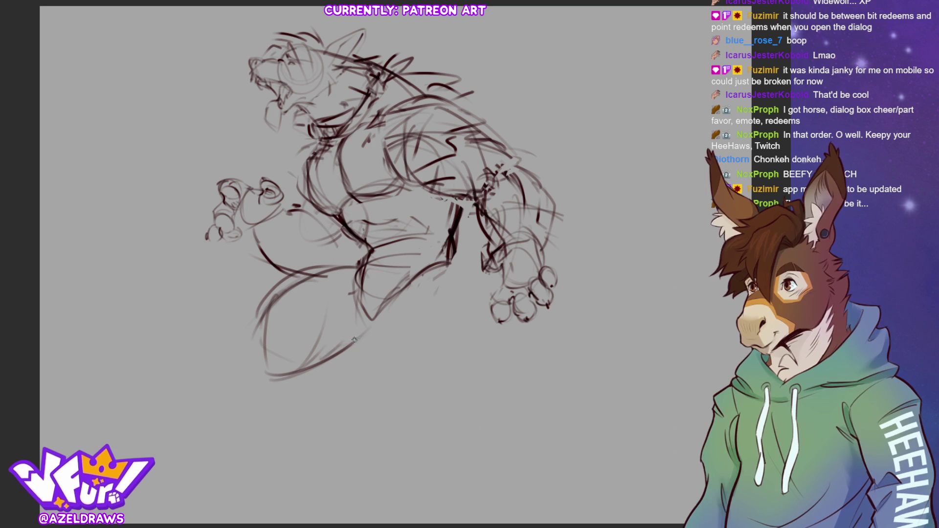
pyautogui.moveTo(382, 313)
pyautogui.mouseDown()
pyautogui.moveTo(348, 348)
pyautogui.moveTo(371, 324)
pyautogui.mouseUp()
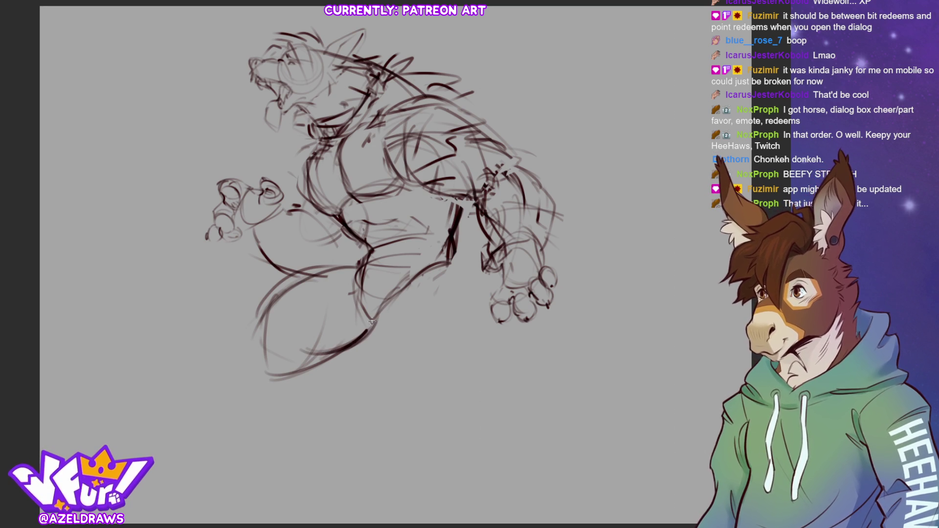
pyautogui.moveTo(383, 293)
pyautogui.mouseDown()
pyautogui.moveTo(349, 318)
pyautogui.moveTo(391, 276)
pyautogui.moveTo(342, 337)
pyautogui.moveTo(388, 315)
pyautogui.moveTo(375, 344)
pyautogui.mouseUp()
pyautogui.moveTo(388, 306); pyautogui.dragTo(381, 356)
pyautogui.moveTo(396, 295); pyautogui.dragTo(383, 361)
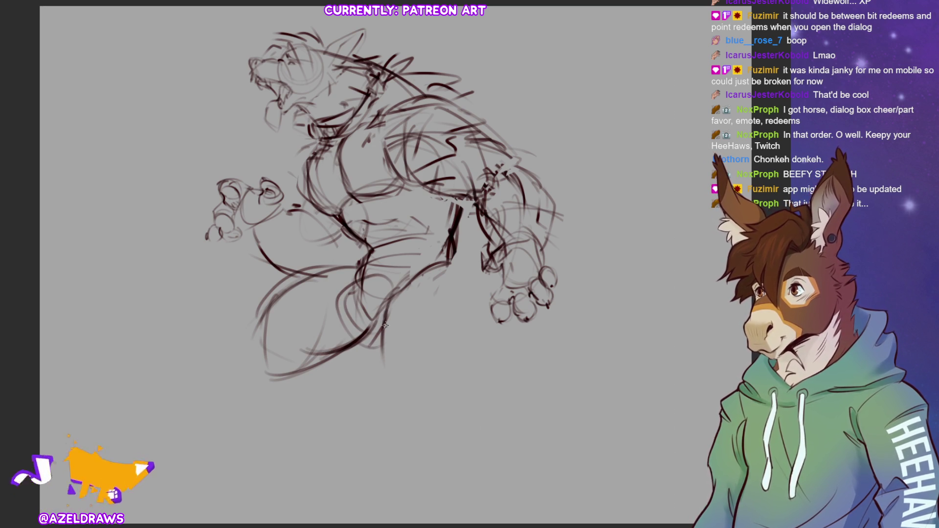
pyautogui.moveTo(412, 282); pyautogui.dragTo(404, 323)
pyautogui.moveTo(399, 279)
pyautogui.mouseDown()
pyautogui.moveTo(386, 366)
pyautogui.moveTo(457, 411)
pyautogui.mouseUp()
pyautogui.moveTo(443, 265)
pyautogui.mouseDown()
pyautogui.moveTo(458, 284)
pyautogui.moveTo(462, 321)
pyautogui.moveTo(431, 358)
pyautogui.moveTo(450, 364)
pyautogui.moveTo(404, 386)
pyautogui.moveTo(455, 382)
pyautogui.moveTo(414, 300)
pyautogui.mouseUp()
pyautogui.moveTo(445, 377); pyautogui.dragTo(485, 395)
pyautogui.moveTo(456, 281)
pyautogui.mouseDown()
pyautogui.moveTo(471, 304)
pyautogui.moveTo(441, 290)
pyautogui.mouseUp()
pyautogui.moveTo(441, 274)
pyautogui.mouseDown()
pyautogui.moveTo(433, 287)
pyautogui.moveTo(492, 318)
pyautogui.moveTo(501, 376)
pyautogui.moveTo(484, 401)
pyautogui.moveTo(451, 277)
pyautogui.mouseUp()
# Darken the left leg outline and round off the right leg's lower end and front edge
pyautogui.moveTo(321, 355)
pyautogui.mouseDown()
pyautogui.moveTo(289, 371)
pyautogui.moveTo(323, 356)
pyautogui.mouseUp()
pyautogui.moveTo(274, 294); pyautogui.dragTo(246, 318)
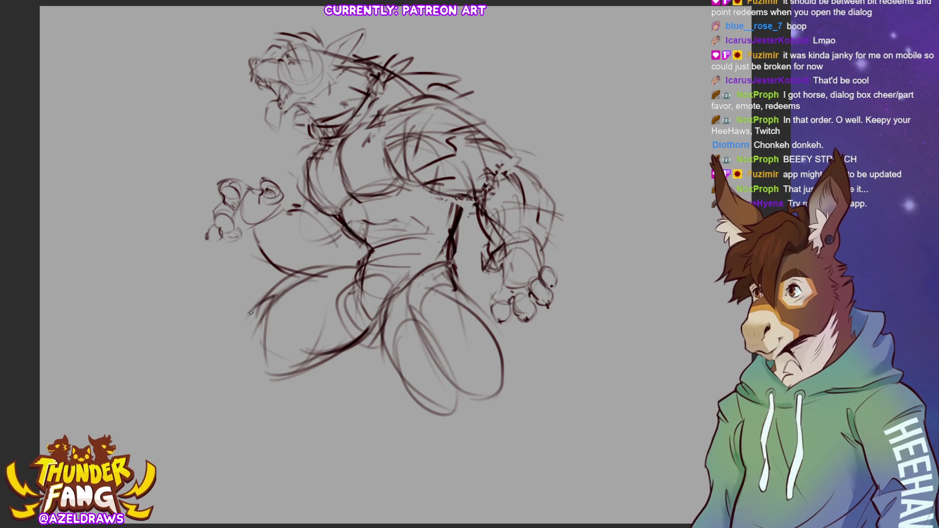
pyautogui.moveTo(308, 264)
pyautogui.mouseDown()
pyautogui.moveTo(255, 305)
pyautogui.moveTo(242, 342)
pyautogui.mouseUp()
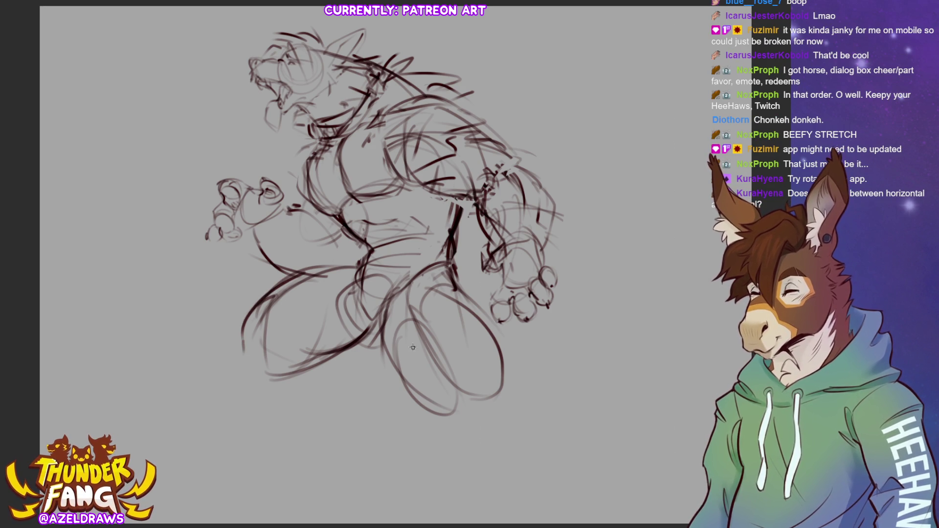
pyautogui.moveTo(411, 378)
pyautogui.mouseDown()
pyautogui.moveTo(453, 405)
pyautogui.moveTo(492, 404)
pyautogui.moveTo(459, 419)
pyautogui.moveTo(495, 403)
pyautogui.mouseUp()
pyautogui.moveTo(452, 402)
pyautogui.mouseDown()
pyautogui.moveTo(497, 384)
pyautogui.moveTo(494, 392)
pyautogui.mouseUp()
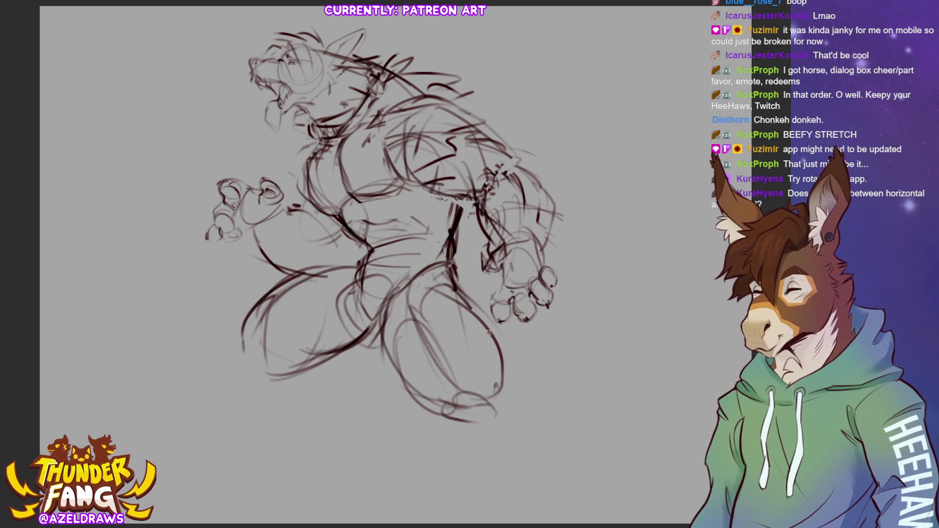
pyautogui.moveTo(443, 282); pyautogui.dragTo(492, 331)
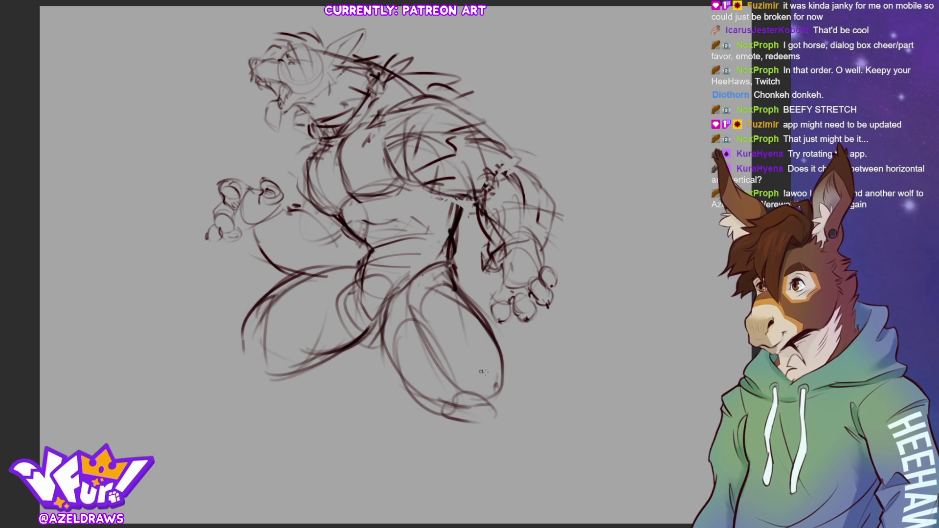
# Sketch the extended left leg beside the thigh with its knee and outer contour
pyautogui.moveTo(243, 330); pyautogui.dragTo(211, 365)
pyautogui.moveTo(205, 387)
pyautogui.mouseDown()
pyautogui.moveTo(209, 415)
pyautogui.moveTo(266, 397)
pyautogui.moveTo(292, 376)
pyautogui.mouseUp()
pyautogui.moveTo(239, 338)
pyautogui.mouseDown()
pyautogui.moveTo(211, 377)
pyautogui.moveTo(216, 399)
pyautogui.mouseUp()
pyautogui.moveTo(252, 405); pyautogui.dragTo(277, 392)
pyautogui.moveTo(247, 346)
pyautogui.mouseDown()
pyautogui.moveTo(255, 378)
pyautogui.moveTo(265, 374)
pyautogui.mouseUp()
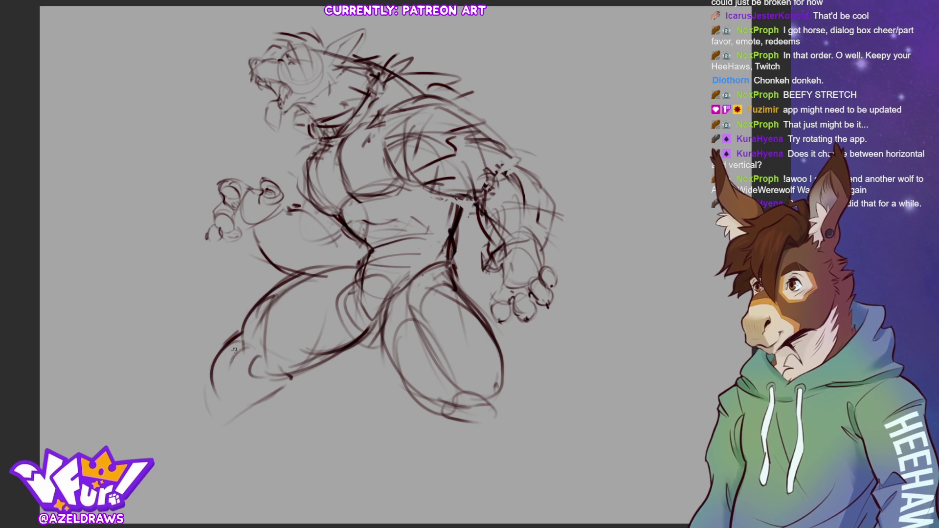
pyautogui.moveTo(235, 345)
pyautogui.mouseDown()
pyautogui.moveTo(214, 426)
pyautogui.moveTo(215, 414)
pyautogui.moveTo(292, 377)
pyautogui.mouseUp()
pyautogui.moveTo(276, 319); pyautogui.dragTo(254, 337)
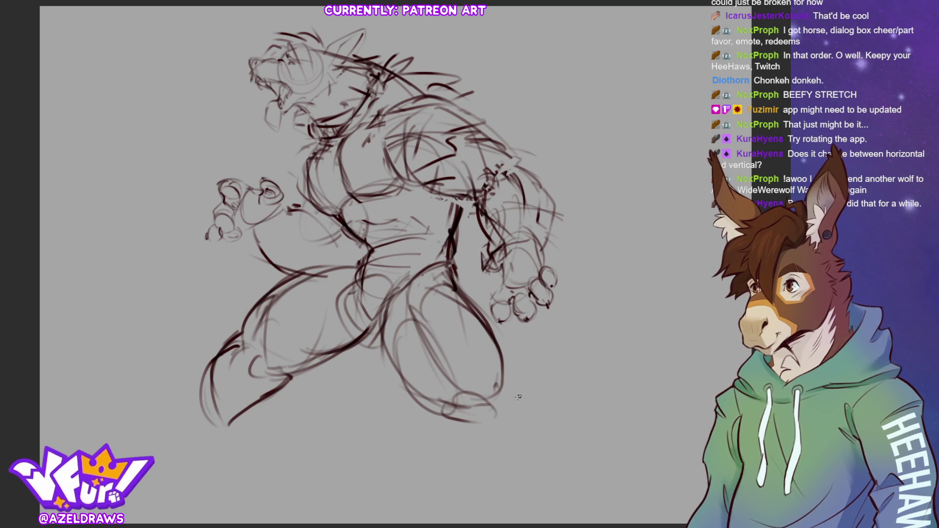
# Extend the leg to a foot at the lower left with sole and toes, then lasso the leg
pyautogui.moveTo(210, 393)
pyautogui.mouseDown()
pyautogui.moveTo(201, 417)
pyautogui.moveTo(167, 449)
pyautogui.mouseUp()
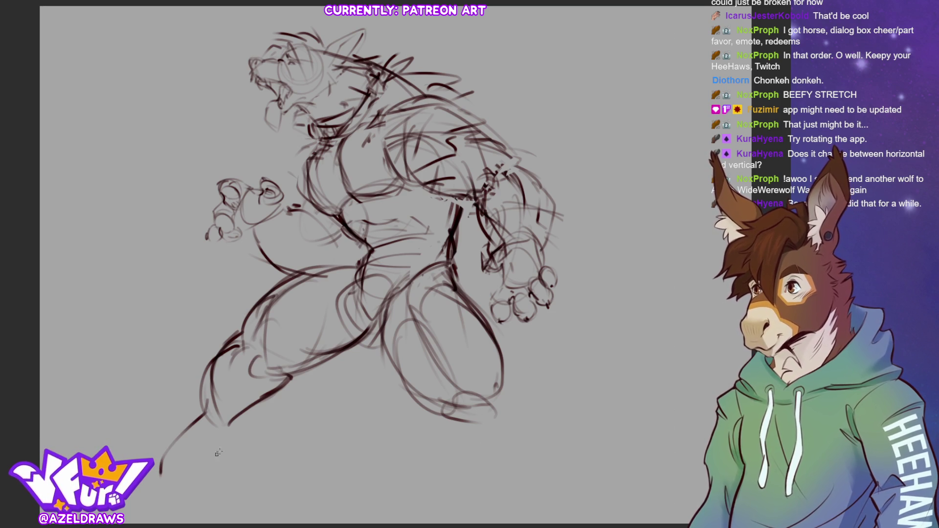
pyautogui.moveTo(229, 427); pyautogui.dragTo(228, 464)
pyautogui.moveTo(244, 421); pyautogui.dragTo(209, 458)
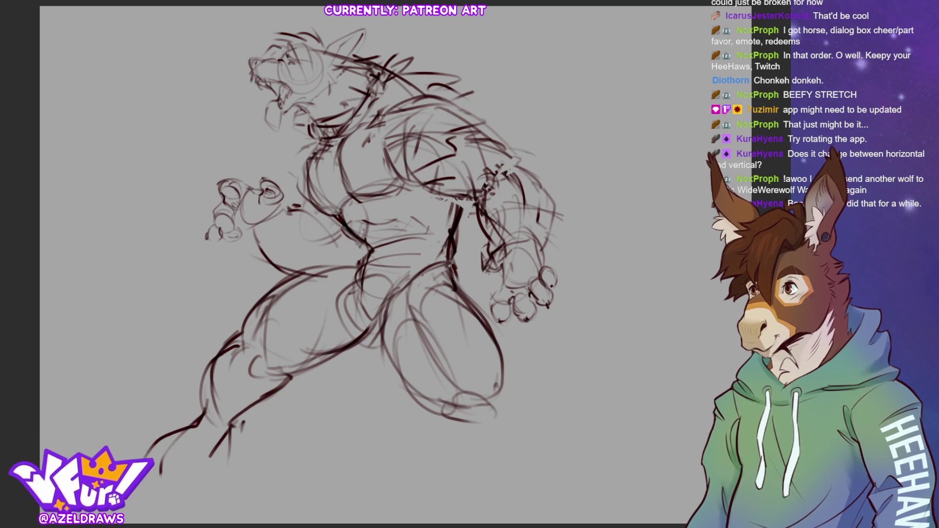
pyautogui.moveTo(138, 499); pyautogui.dragTo(213, 490)
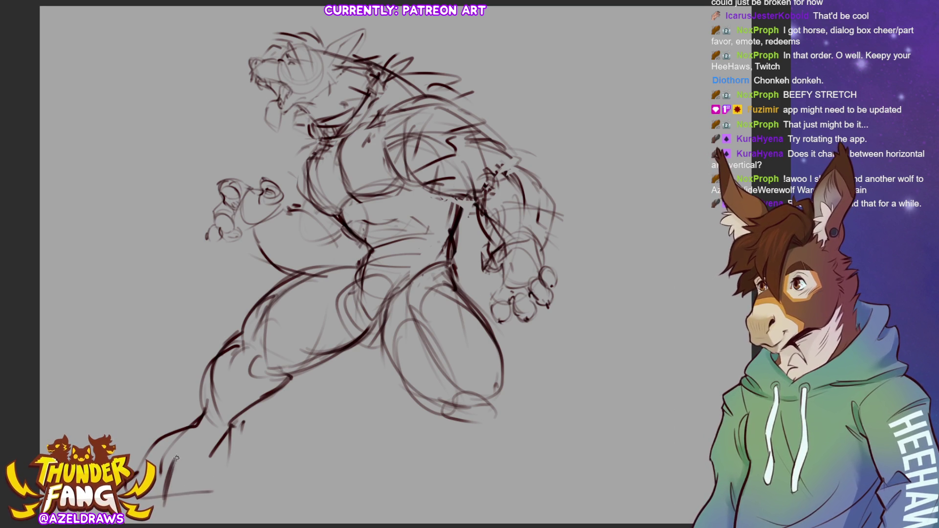
pyautogui.moveTo(195, 476)
pyautogui.mouseDown()
pyautogui.moveTo(191, 493)
pyautogui.moveTo(213, 494)
pyautogui.mouseUp()
pyautogui.moveTo(213, 483); pyautogui.dragTo(207, 456)
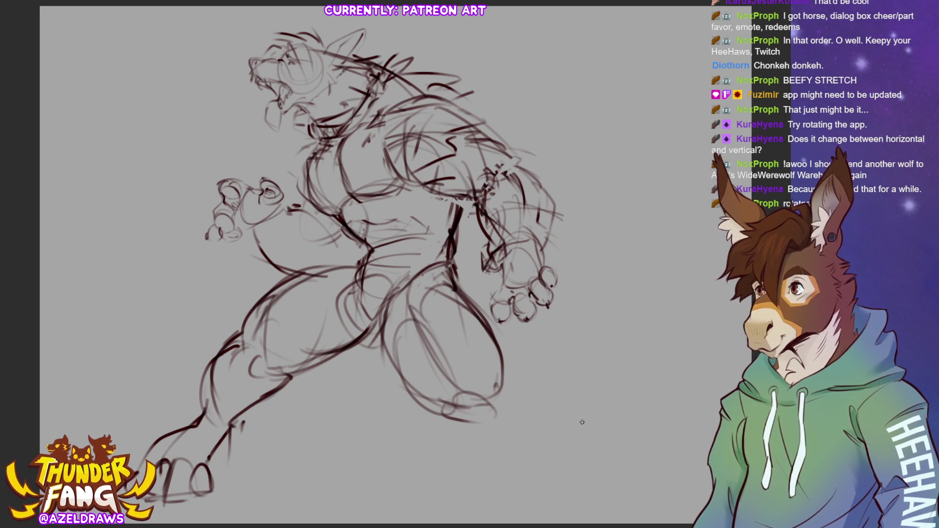
pyautogui.moveTo(358, 262)
pyautogui.mouseDown()
pyautogui.moveTo(335, 260)
pyautogui.moveTo(227, 324)
pyautogui.moveTo(113, 437)
pyautogui.moveTo(293, 418)
pyautogui.moveTo(379, 330)
pyautogui.moveTo(358, 264)
pyautogui.mouseUp()
# Shift the selected left leg slightly downward
pyautogui.click(284, 507)
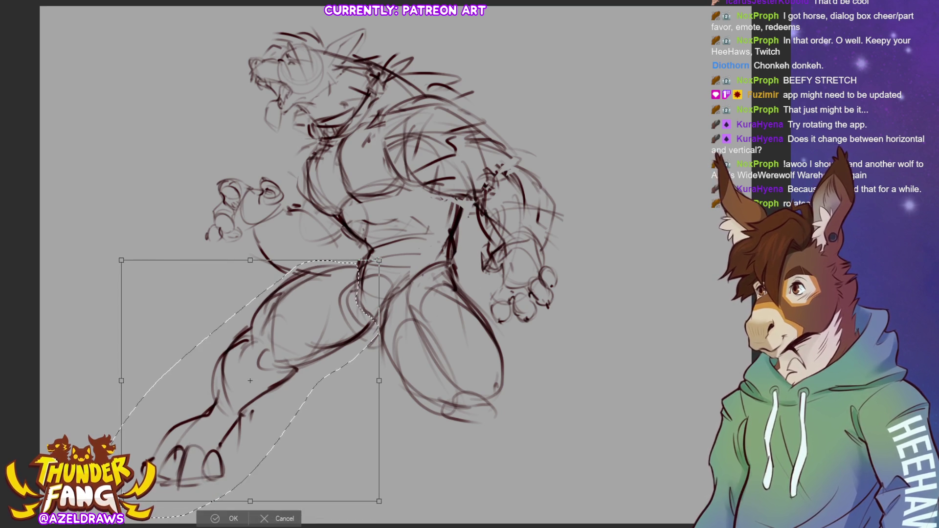
pyautogui.moveTo(340, 395); pyautogui.dragTo(342, 400)
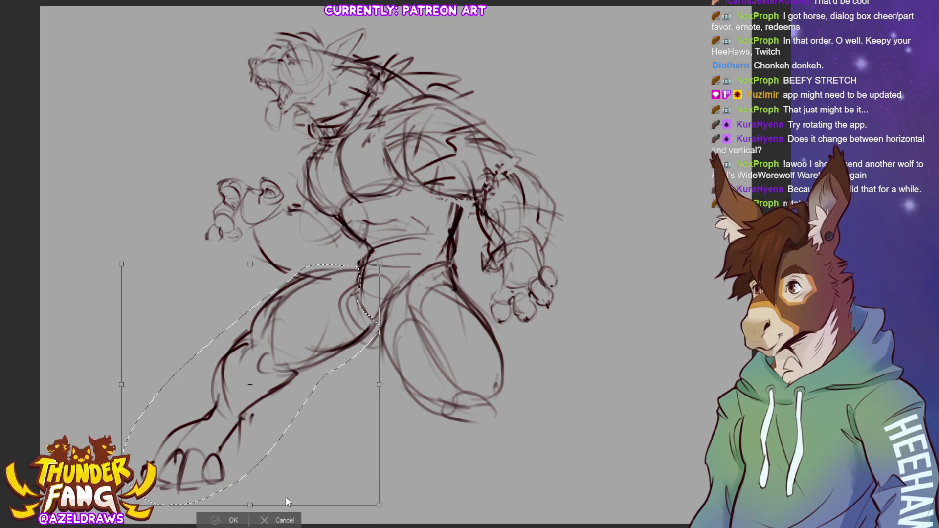
pyautogui.click(219, 521)
# Slightly reshape the bent right leg, deselect, and sketch an oval around the right foot
pyautogui.moveTo(400, 298)
pyautogui.mouseDown()
pyautogui.moveTo(430, 430)
pyautogui.moveTo(511, 357)
pyautogui.moveTo(469, 266)
pyautogui.moveTo(426, 272)
pyautogui.mouseUp()
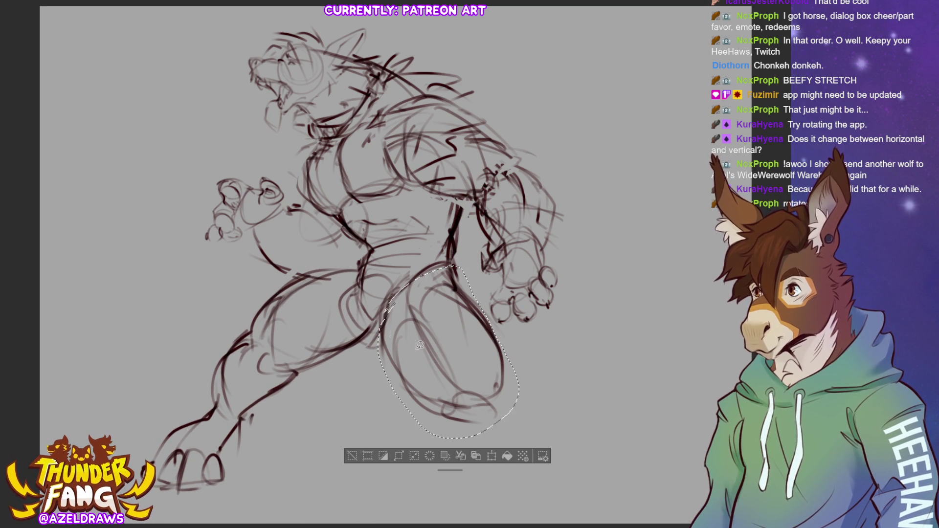
pyautogui.click(492, 456)
pyautogui.moveTo(445, 347); pyautogui.dragTo(450, 348)
pyautogui.click(422, 448)
pyautogui.click(391, 460)
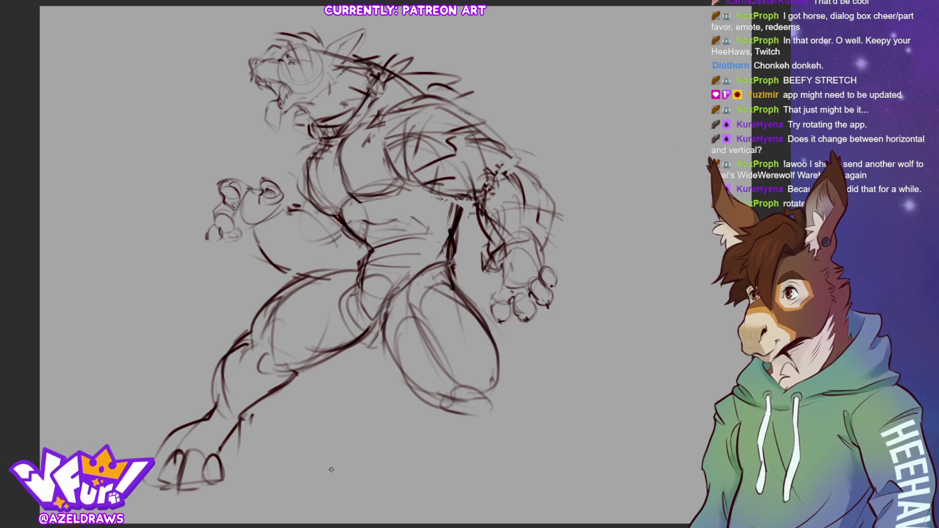
pyautogui.moveTo(499, 364)
pyautogui.mouseDown()
pyautogui.moveTo(511, 359)
pyautogui.moveTo(534, 384)
pyautogui.moveTo(487, 374)
pyautogui.moveTo(456, 412)
pyautogui.moveTo(526, 408)
pyautogui.moveTo(548, 378)
pyautogui.moveTo(572, 390)
pyautogui.mouseUp()
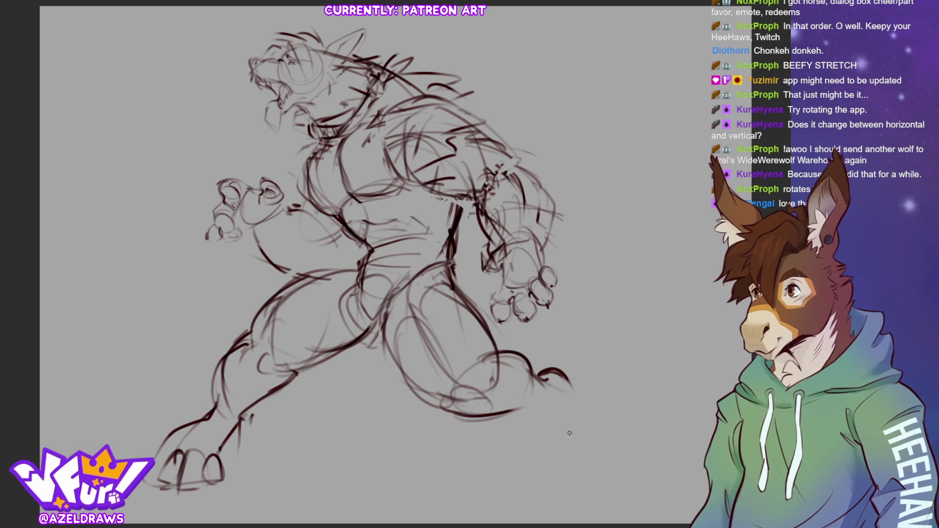
# Extend the right leg lines down and draw the foot's outline and sole
pyautogui.moveTo(518, 409)
pyautogui.mouseDown()
pyautogui.moveTo(532, 405)
pyautogui.moveTo(543, 449)
pyautogui.mouseUp()
pyautogui.moveTo(576, 379); pyautogui.dragTo(583, 435)
pyautogui.moveTo(570, 395); pyautogui.dragTo(606, 448)
pyautogui.moveTo(532, 452)
pyautogui.mouseDown()
pyautogui.moveTo(589, 432)
pyautogui.moveTo(595, 443)
pyautogui.mouseUp()
pyautogui.moveTo(528, 454); pyautogui.dragTo(598, 462)
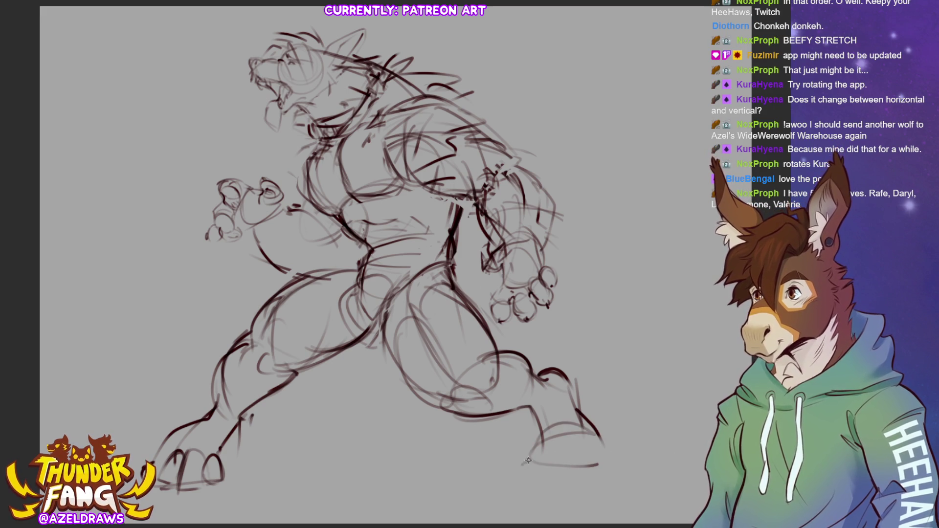
# Sketch the foot's toes and bottom edge, redraw the belly curve, and lasso the left fist
pyautogui.moveTo(563, 451)
pyautogui.mouseDown()
pyautogui.moveTo(559, 475)
pyautogui.moveTo(580, 447)
pyautogui.moveTo(567, 479)
pyautogui.moveTo(594, 470)
pyautogui.moveTo(574, 499)
pyautogui.moveTo(557, 457)
pyautogui.moveTo(538, 487)
pyautogui.moveTo(528, 458)
pyautogui.moveTo(526, 493)
pyautogui.mouseUp()
pyautogui.moveTo(544, 437); pyautogui.dragTo(534, 482)
pyautogui.moveTo(583, 430); pyautogui.dragTo(610, 465)
pyautogui.moveTo(585, 446); pyautogui.dragTo(596, 480)
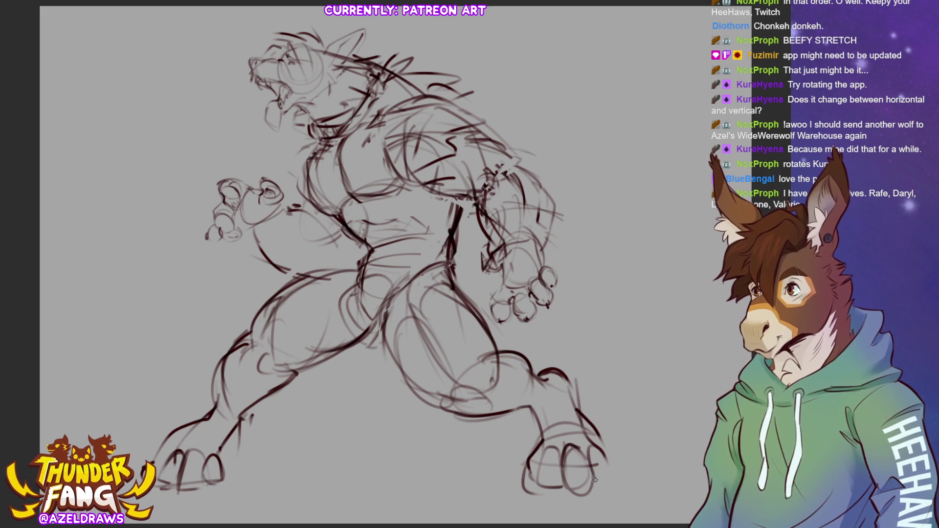
pyautogui.moveTo(541, 440)
pyautogui.mouseDown()
pyautogui.moveTo(538, 491)
pyautogui.moveTo(587, 495)
pyautogui.moveTo(604, 462)
pyautogui.mouseUp()
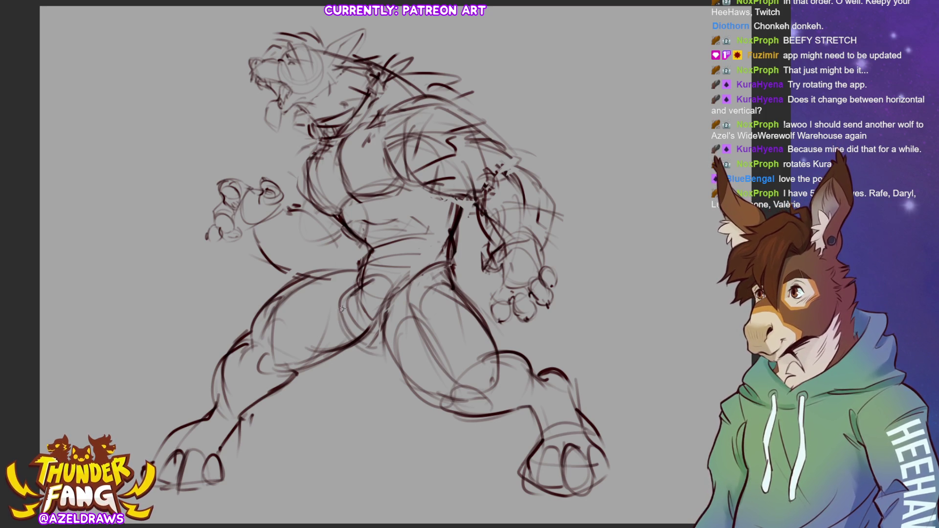
pyautogui.moveTo(250, 224); pyautogui.dragTo(282, 280)
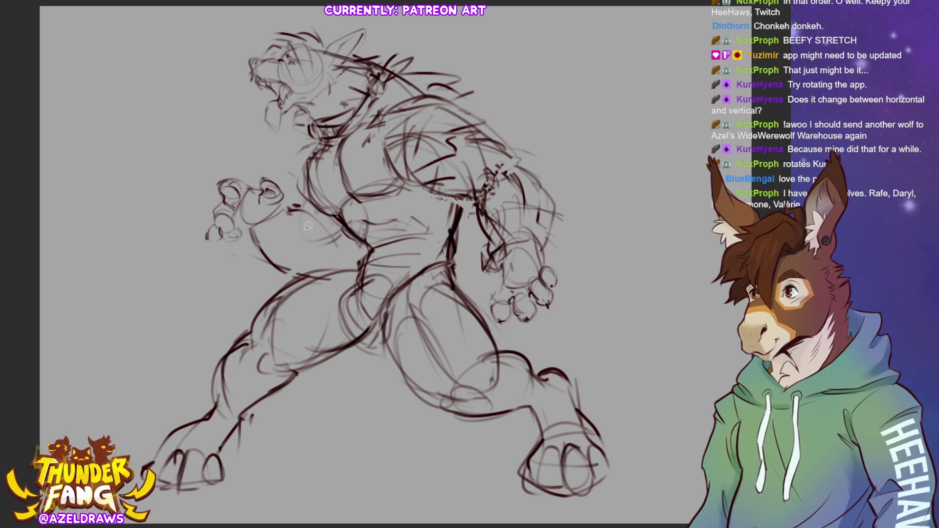
pyautogui.moveTo(292, 198)
pyautogui.mouseDown()
pyautogui.moveTo(229, 259)
pyautogui.moveTo(281, 161)
pyautogui.moveTo(292, 195)
pyautogui.mouseUp()
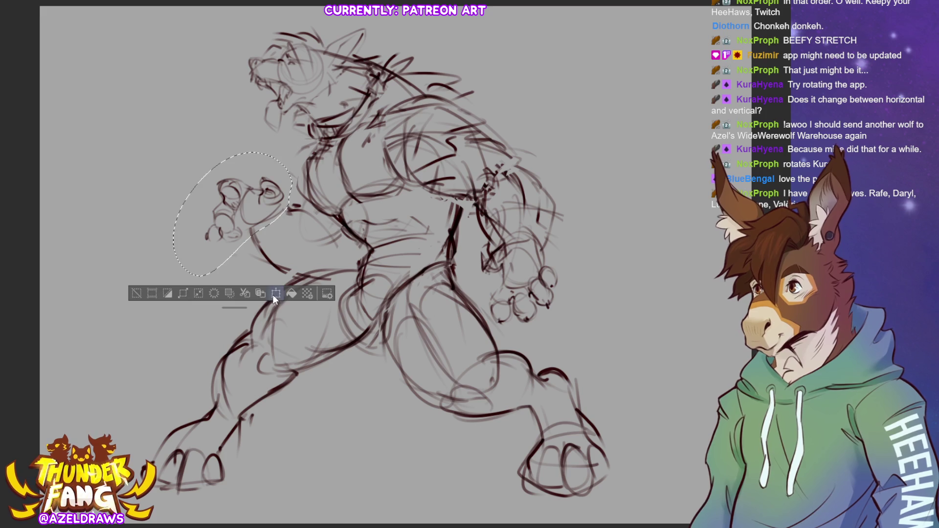
# Scale the lassoed left fist outward toward the bottom-left, apply it, and deselect
pyautogui.click(275, 293)
pyautogui.moveTo(173, 277); pyautogui.dragTo(154, 290)
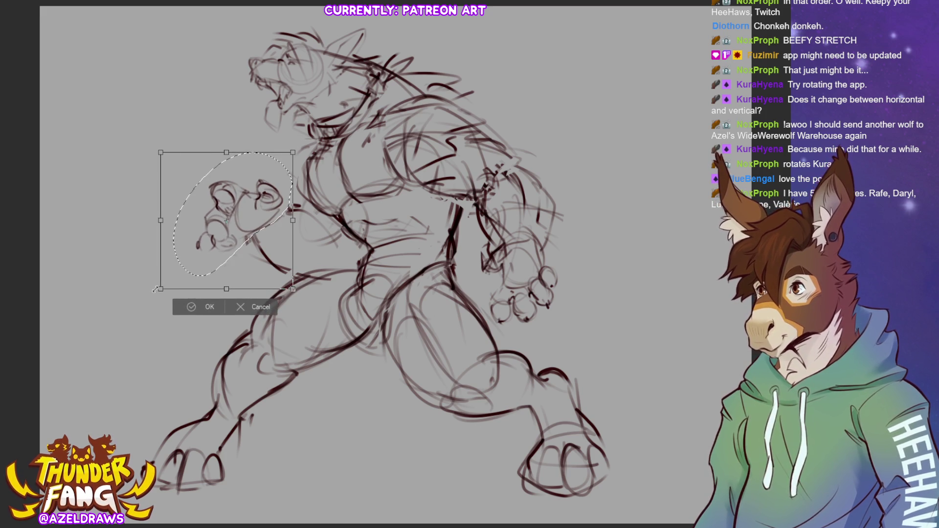
pyautogui.click(193, 307)
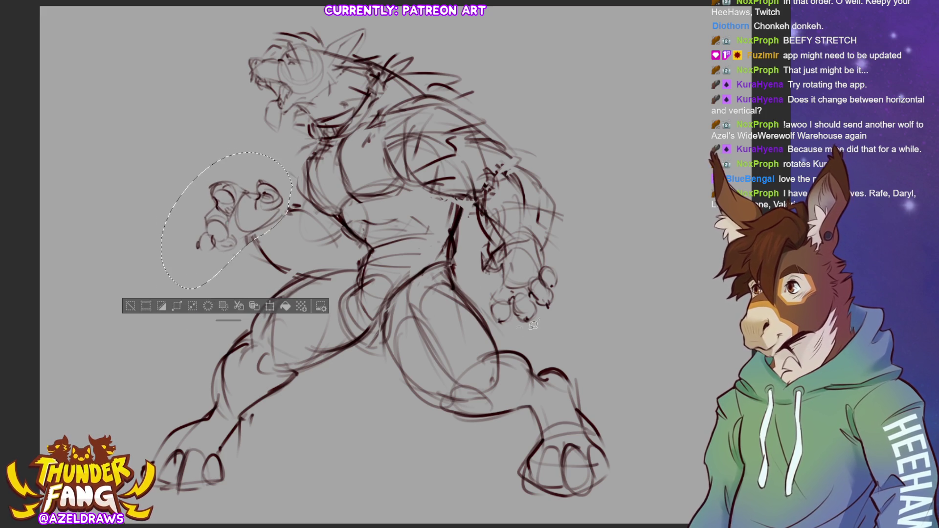
pyautogui.click(131, 306)
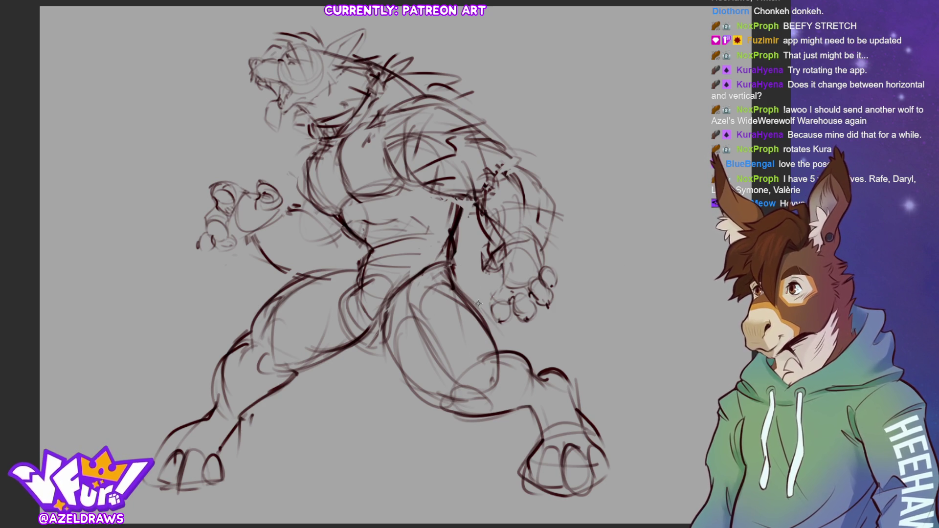
# Lasso the upper body, rotate it counter-clockwise and nudge it up-left
pyautogui.moveTo(356, 256)
pyautogui.mouseDown()
pyautogui.moveTo(347, 340)
pyautogui.moveTo(391, 337)
pyautogui.moveTo(465, 243)
pyautogui.moveTo(480, 296)
pyautogui.moveTo(591, 280)
pyautogui.moveTo(371, 14)
pyautogui.moveTo(161, 225)
pyautogui.moveTo(268, 288)
pyautogui.moveTo(363, 254)
pyautogui.mouseUp()
pyautogui.hotkey('ctrl', 't')
pyautogui.moveTo(638, 181); pyautogui.dragTo(625, 132)
pyautogui.moveTo(476, 221)
pyautogui.mouseDown()
pyautogui.moveTo(444, 219)
pyautogui.moveTo(455, 221)
pyautogui.mouseUp()
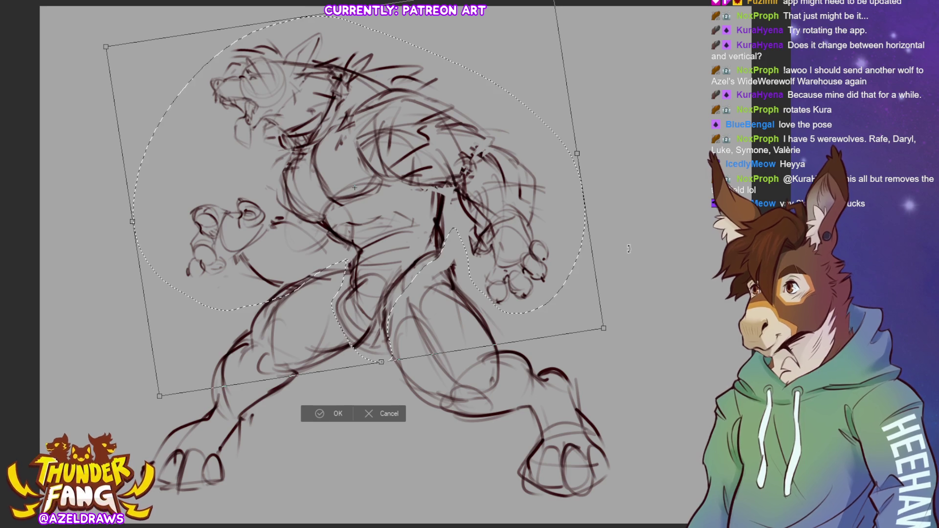
pyautogui.moveTo(439, 181); pyautogui.dragTo(438, 174)
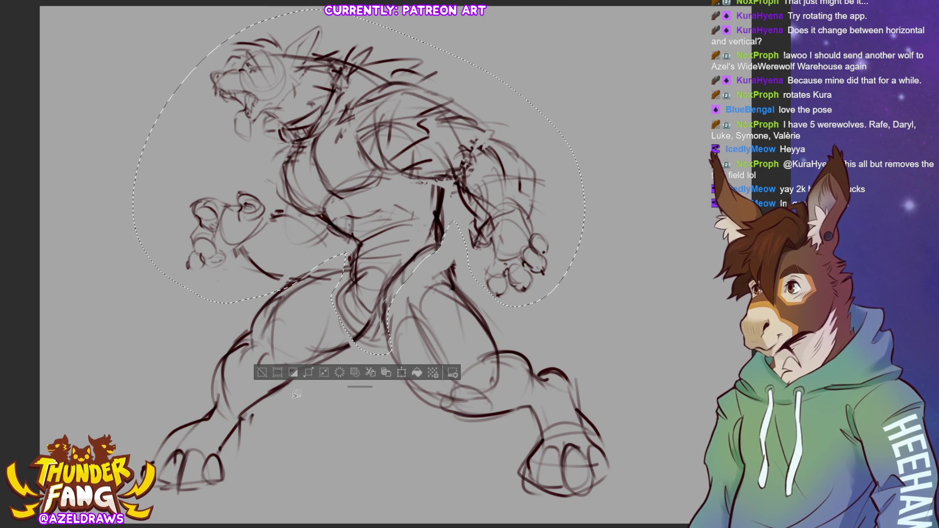
# Reselect the upper body and arms, rotate them further counter-clockwise, then darken the torso centre line
pyautogui.click(260, 373)
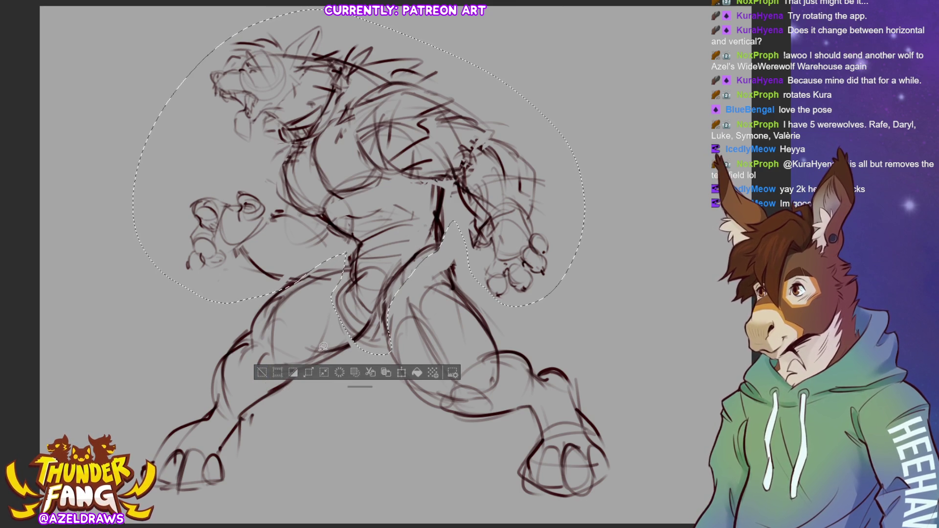
pyautogui.moveTo(186, 281)
pyautogui.mouseDown()
pyautogui.moveTo(250, 292)
pyautogui.moveTo(413, 216)
pyautogui.moveTo(460, 230)
pyautogui.moveTo(552, 303)
pyautogui.moveTo(589, 190)
pyautogui.moveTo(418, 30)
pyautogui.moveTo(156, 117)
pyautogui.moveTo(169, 276)
pyautogui.mouseUp()
pyautogui.click(399, 324)
pyautogui.moveTo(508, 234)
pyautogui.mouseDown()
pyautogui.moveTo(502, 182)
pyautogui.moveTo(526, 189)
pyautogui.mouseUp()
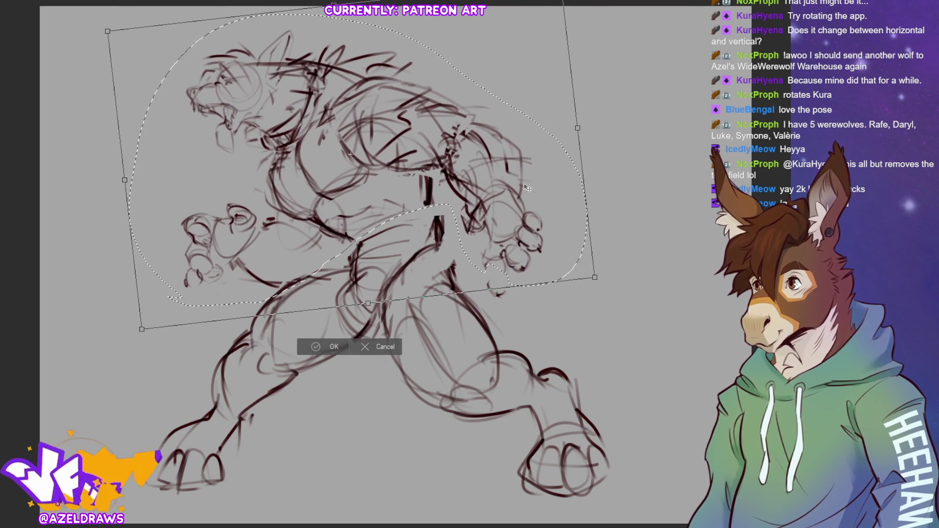
pyautogui.click(301, 352)
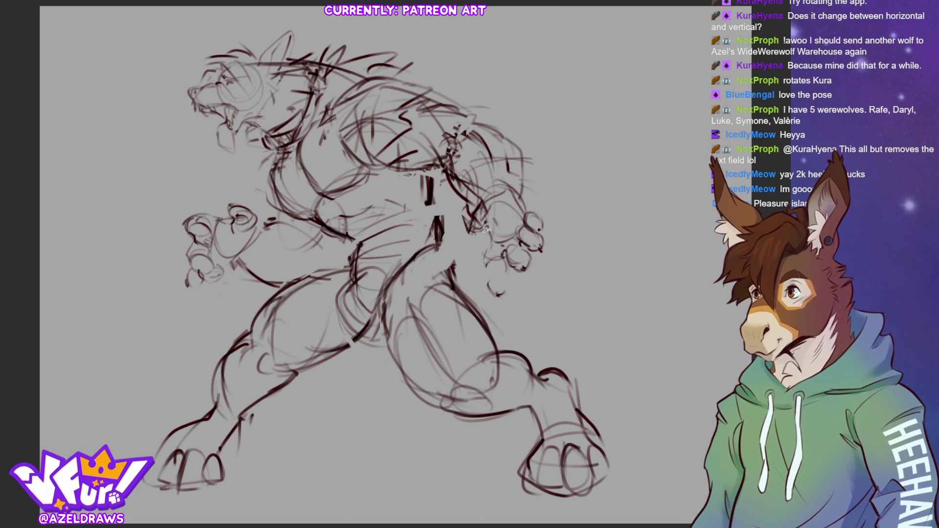
pyautogui.moveTo(440, 225)
pyautogui.mouseDown()
pyautogui.moveTo(433, 196)
pyautogui.moveTo(464, 299)
pyautogui.mouseUp()
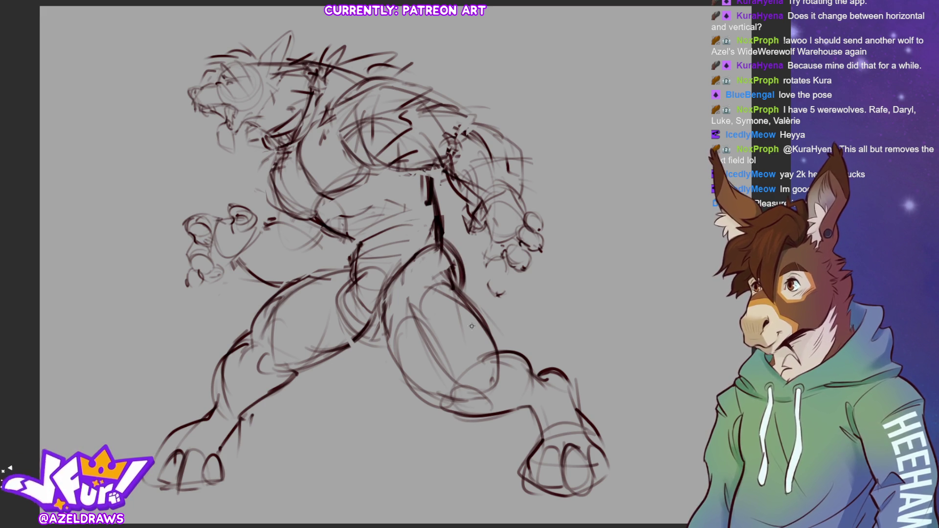
# Lasso and transform the right hand, then eyedrop the sketch's line colour
pyautogui.moveTo(487, 199)
pyautogui.mouseDown()
pyautogui.moveTo(461, 208)
pyautogui.moveTo(540, 274)
pyautogui.moveTo(523, 181)
pyautogui.moveTo(484, 200)
pyautogui.mouseUp()
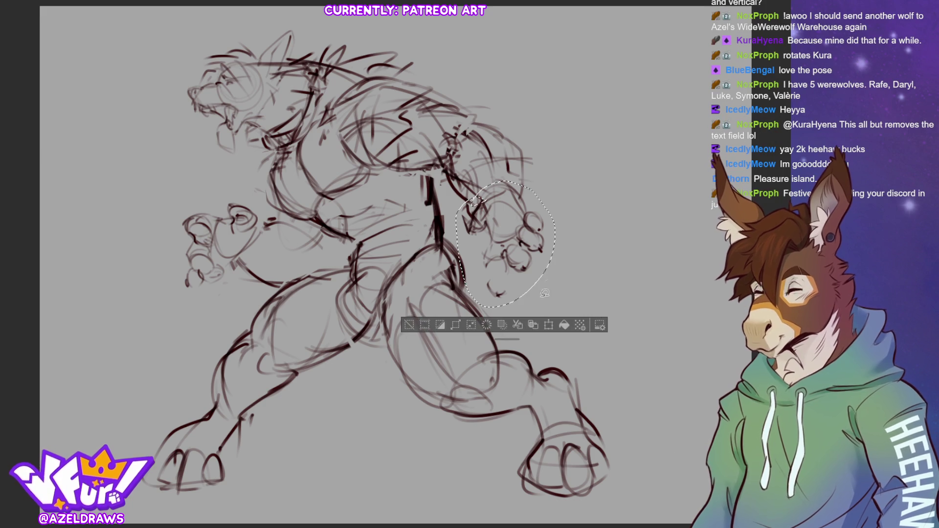
pyautogui.hotkey('ctrl', 't')
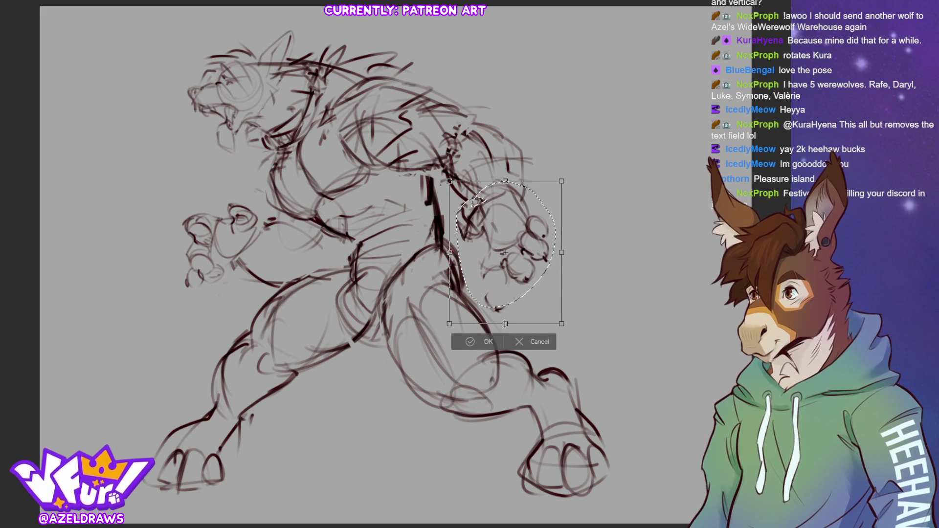
pyautogui.click(475, 344)
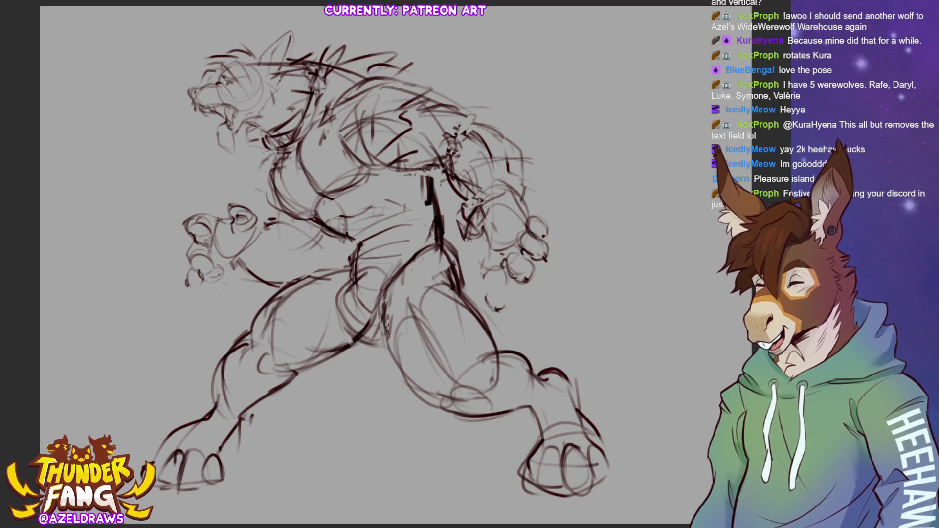
pyautogui.keyDown('ctrl'); pyautogui.click(352, 240); pyautogui.keyUp('ctrl')
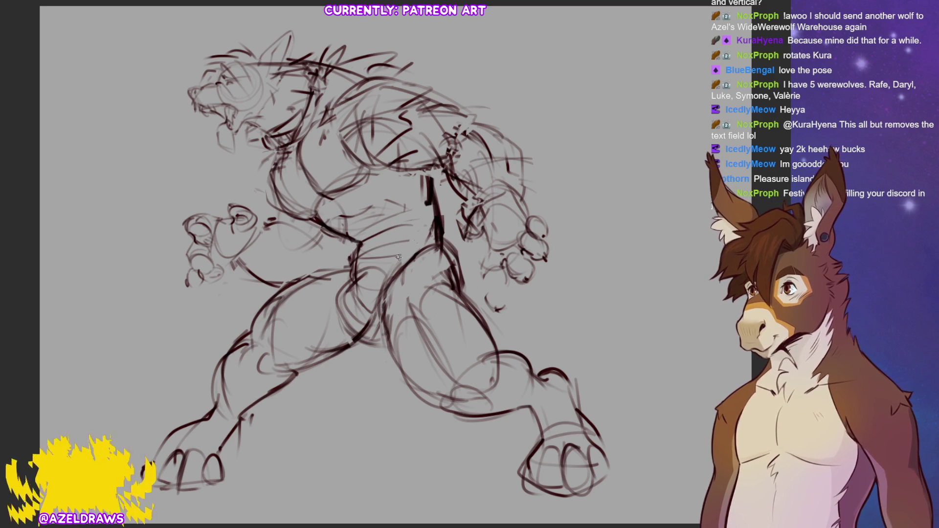
# Enlarge the lassoed chest, shift it slightly up and right, then deselect
pyautogui.moveTo(367, 167)
pyautogui.mouseDown()
pyautogui.moveTo(370, 175)
pyautogui.moveTo(323, 210)
pyautogui.moveTo(264, 197)
pyautogui.moveTo(291, 147)
pyautogui.moveTo(338, 117)
pyautogui.moveTo(371, 169)
pyautogui.mouseUp()
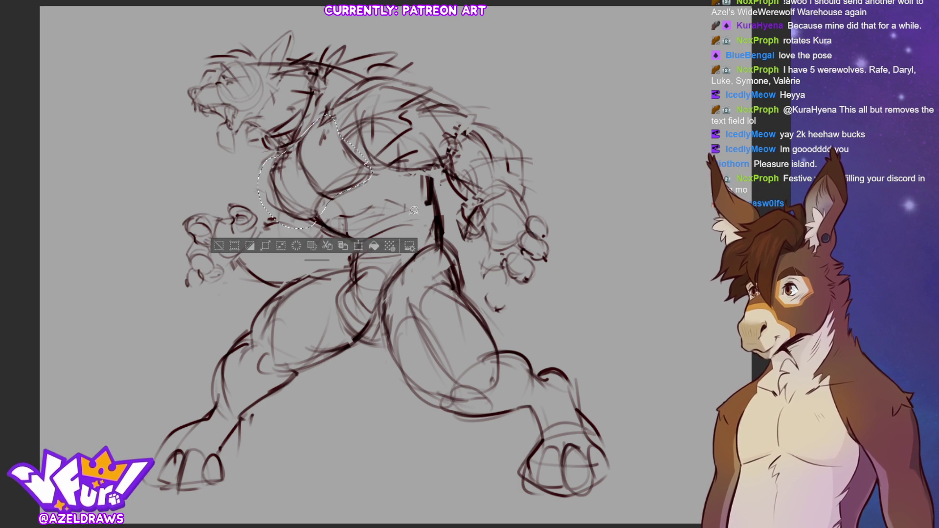
pyautogui.click(359, 245)
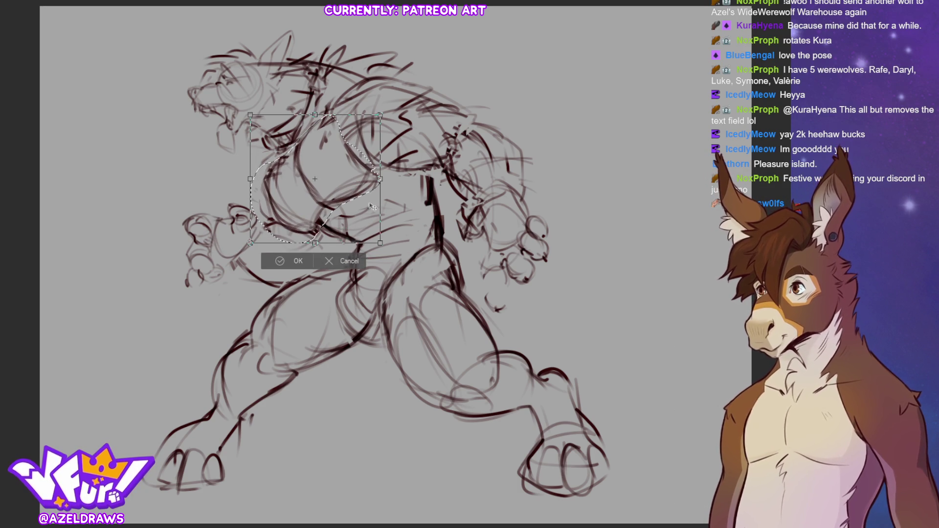
pyautogui.moveTo(384, 178)
pyautogui.mouseDown()
pyautogui.moveTo(390, 172)
pyautogui.moveTo(387, 181)
pyautogui.mouseUp()
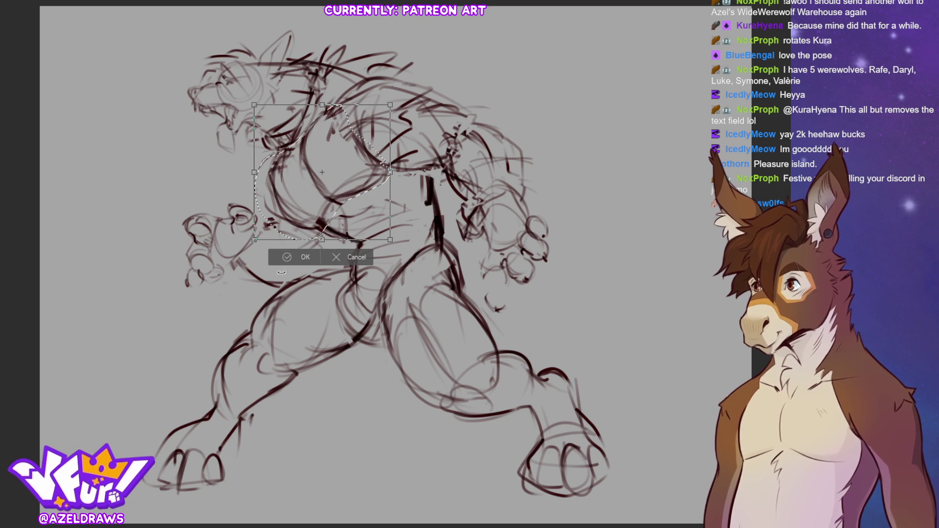
pyautogui.click(284, 258)
pyautogui.hotkey('ctrl', 'd')
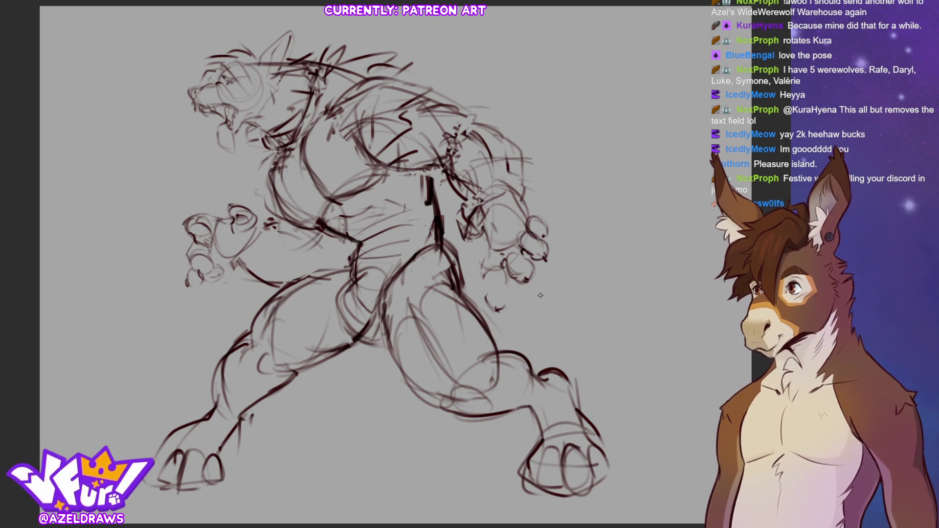
# Draw the tail's long curves sweeping up from behind the right arm and down the right side
pyautogui.moveTo(440, 228)
pyautogui.mouseDown()
pyautogui.moveTo(476, 245)
pyautogui.moveTo(499, 233)
pyautogui.mouseUp()
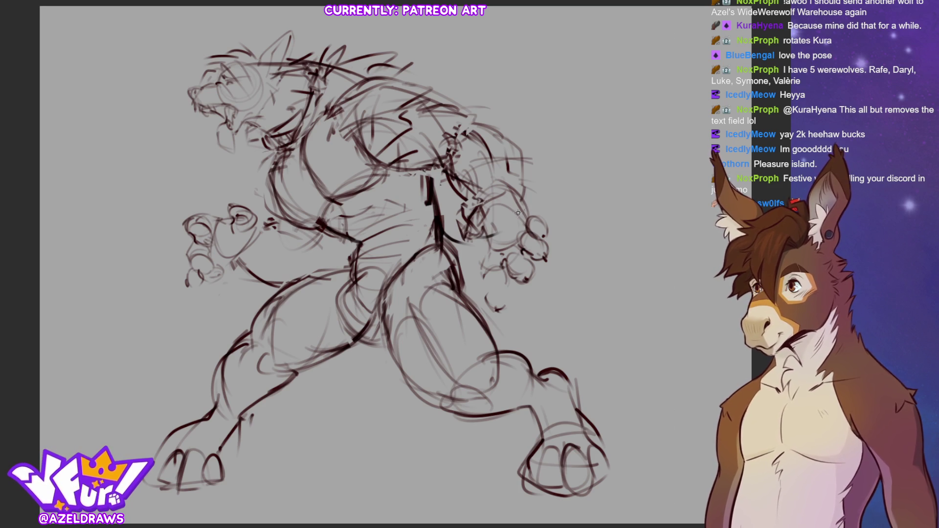
pyautogui.moveTo(520, 203)
pyautogui.mouseDown()
pyautogui.moveTo(531, 177)
pyautogui.moveTo(489, 70)
pyautogui.moveTo(509, 59)
pyautogui.moveTo(593, 109)
pyautogui.moveTo(629, 193)
pyautogui.mouseUp()
pyautogui.moveTo(461, 290)
pyautogui.mouseDown()
pyautogui.moveTo(486, 319)
pyautogui.moveTo(554, 316)
pyautogui.mouseUp()
pyautogui.moveTo(535, 301)
pyautogui.mouseDown()
pyautogui.moveTo(562, 299)
pyautogui.moveTo(617, 260)
pyautogui.moveTo(637, 186)
pyautogui.moveTo(624, 209)
pyautogui.mouseUp()
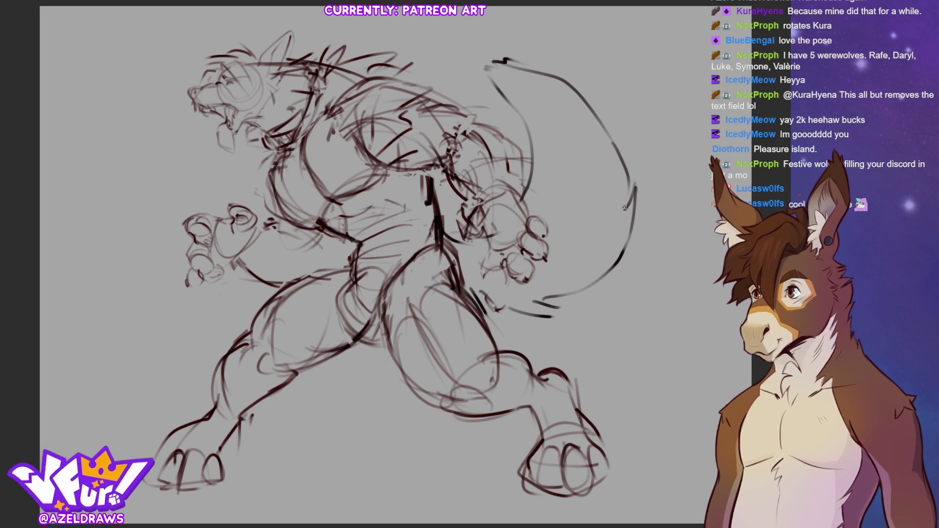
# Add fur and a darkened underside to the tail, then shift the whole sketch left
pyautogui.moveTo(497, 102); pyautogui.dragTo(520, 130)
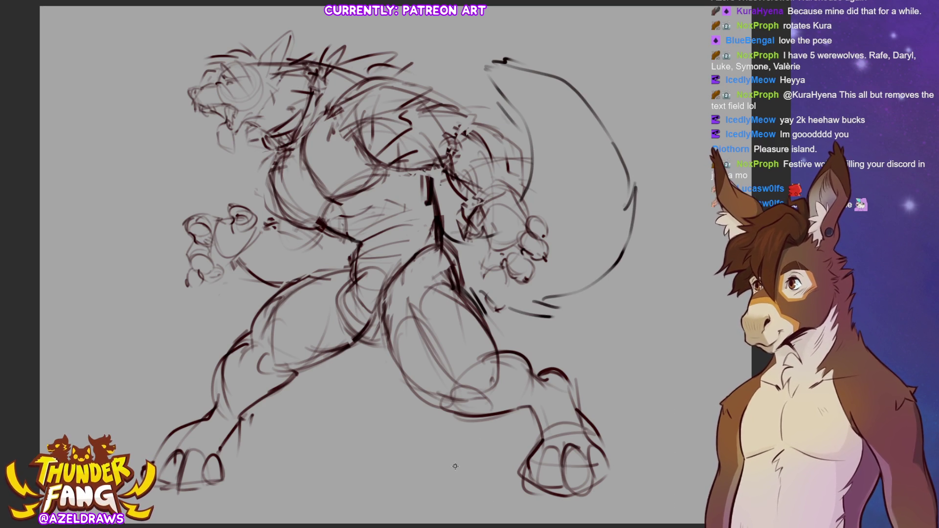
pyautogui.moveTo(489, 299)
pyautogui.mouseDown()
pyautogui.moveTo(571, 314)
pyautogui.moveTo(562, 289)
pyautogui.moveTo(602, 286)
pyautogui.mouseUp()
pyautogui.moveTo(544, 301); pyautogui.dragTo(573, 296)
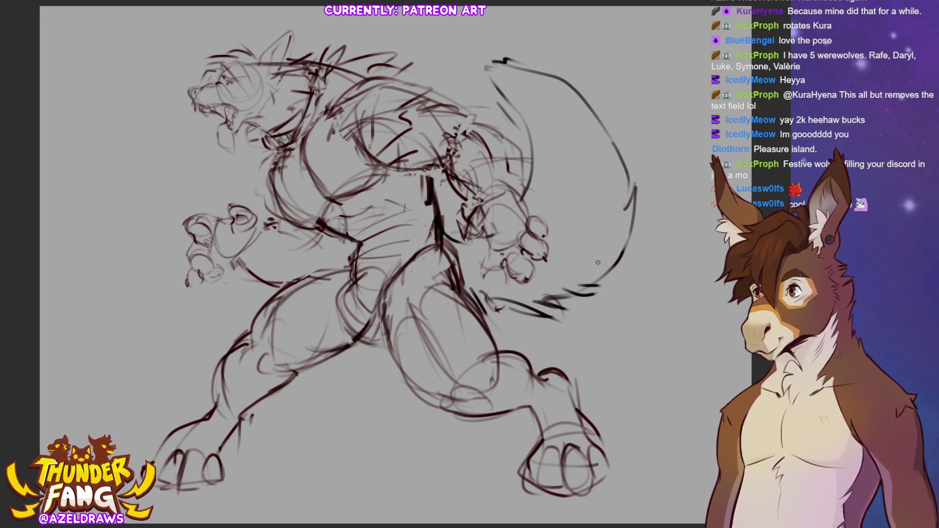
pyautogui.hotkey('ctrl', 't')
pyautogui.moveTo(370, 446); pyautogui.dragTo(330, 453)
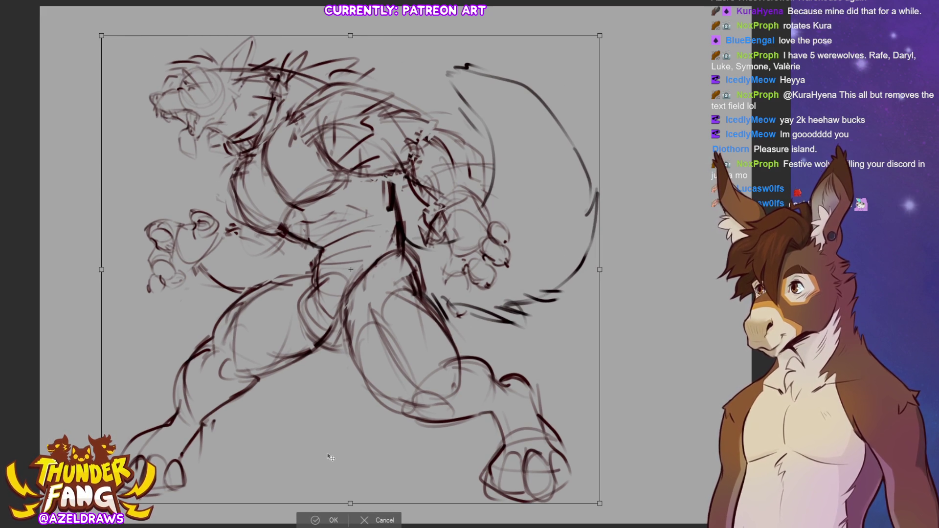
# Confirm the moved sketch and erase the old upward tail strokes
pyautogui.click(315, 520)
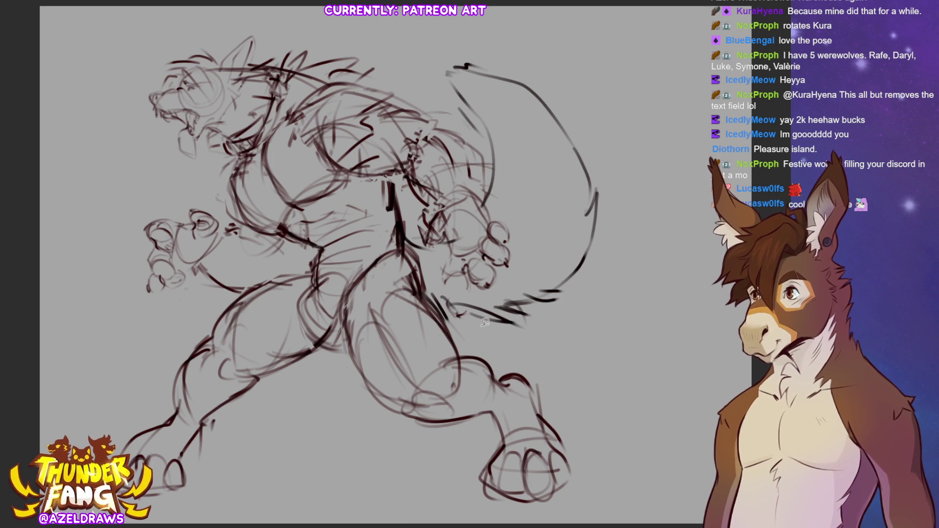
pyautogui.moveTo(476, 299)
pyautogui.mouseDown()
pyautogui.moveTo(467, 337)
pyautogui.moveTo(609, 147)
pyautogui.moveTo(446, 74)
pyautogui.moveTo(489, 182)
pyautogui.moveTo(533, 258)
pyautogui.moveTo(477, 299)
pyautogui.moveTo(438, 274)
pyautogui.moveTo(414, 235)
pyautogui.moveTo(447, 316)
pyautogui.moveTo(469, 308)
pyautogui.mouseUp()
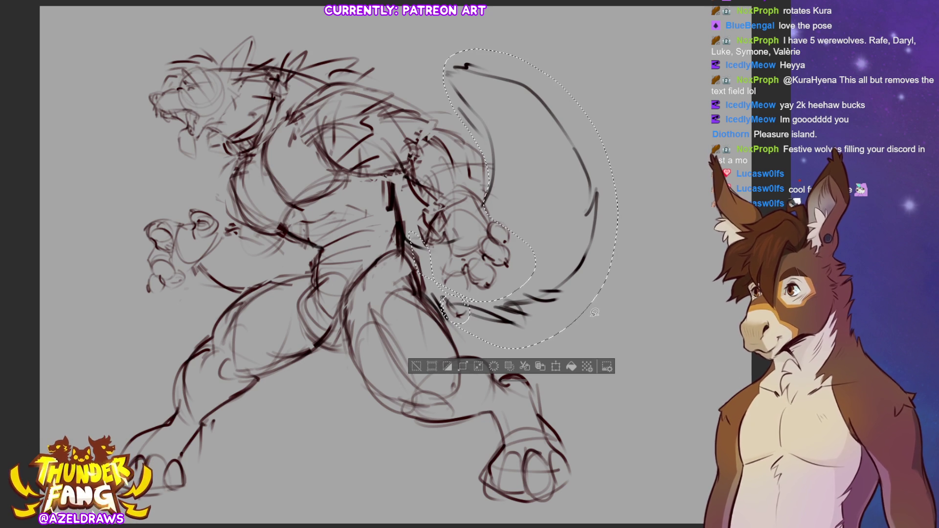
pyautogui.press('Delete')
pyautogui.hotkey('ctrl', 'd')
# Reposition the hand beside the tail, keeping the old tail strokes removed
pyautogui.moveTo(474, 294)
pyautogui.mouseDown()
pyautogui.moveTo(444, 317)
pyautogui.moveTo(470, 313)
pyautogui.moveTo(465, 296)
pyautogui.mouseUp()
pyautogui.hotkey('ctrl', 't')
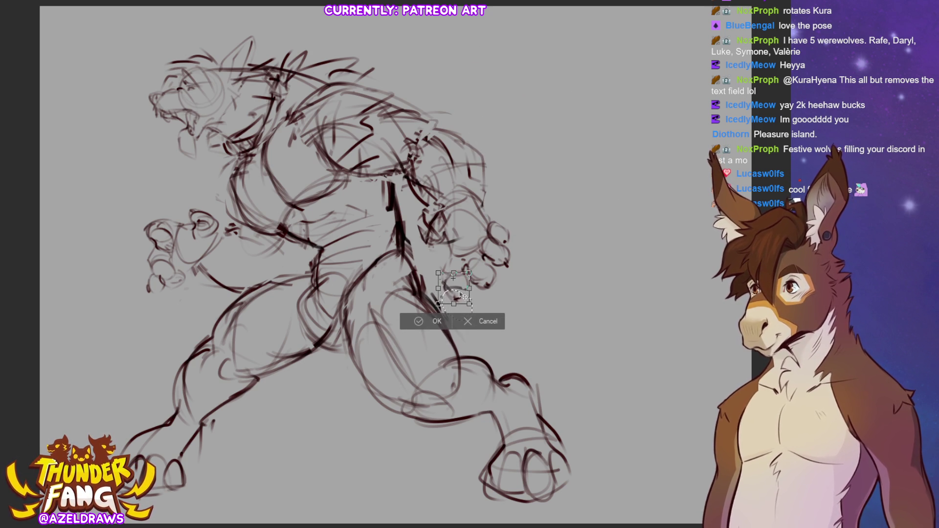
pyautogui.click(420, 321)
pyautogui.hotkey('ctrl', 'd')
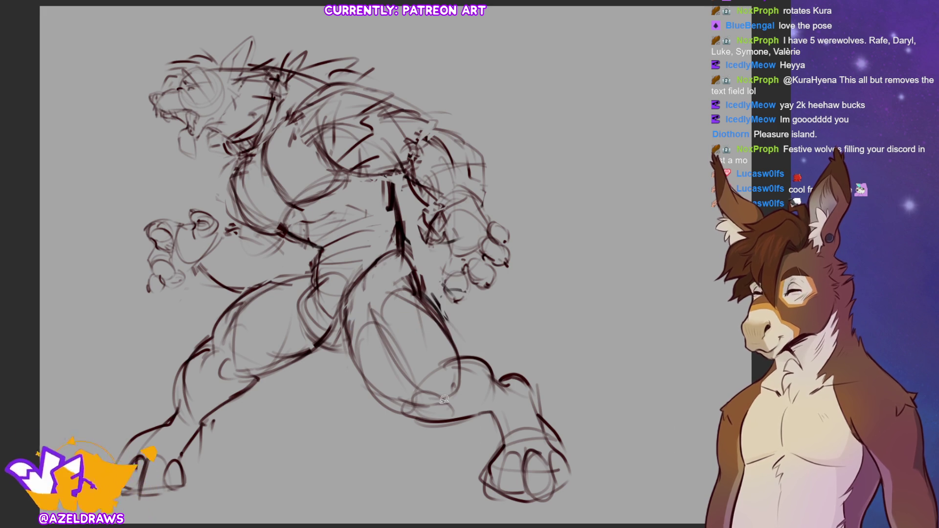
pyautogui.hotkey('ctrl', 'y')
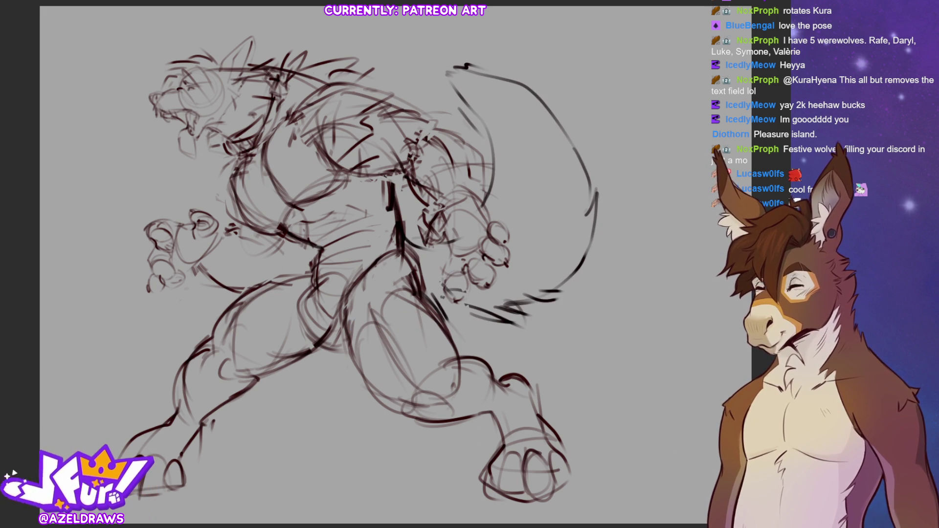
pyautogui.hotkey('ctrl', 'z')
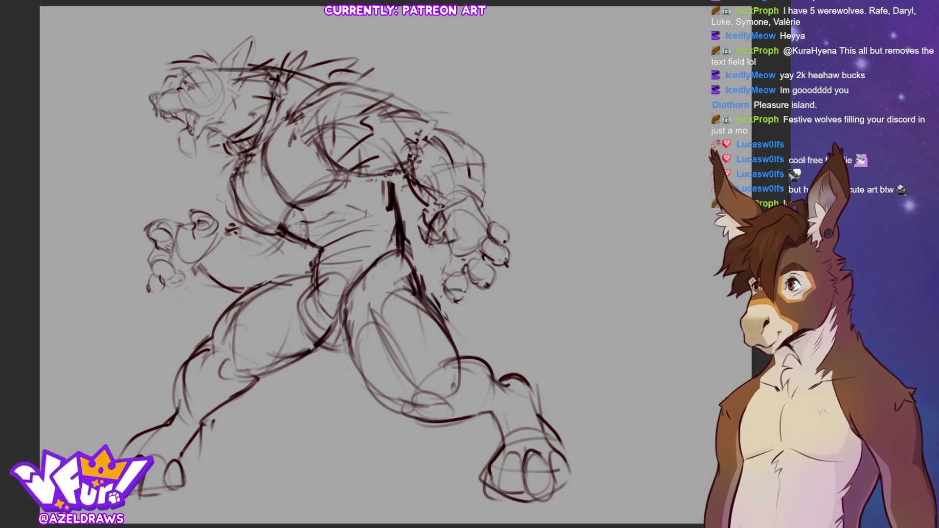
# Rough in a flatter tail from the hip with low arcs and crossing strokes
pyautogui.moveTo(410, 239); pyautogui.dragTo(518, 178)
pyautogui.hotkey('ctrl', 'z')
pyautogui.moveTo(410, 244); pyautogui.dragTo(535, 201)
pyautogui.moveTo(443, 309); pyautogui.dragTo(535, 300)
pyautogui.moveTo(413, 242); pyautogui.dragTo(587, 273)
pyautogui.moveTo(440, 314); pyautogui.dragTo(571, 310)
pyautogui.moveTo(544, 250); pyautogui.dragTo(612, 219)
pyautogui.moveTo(604, 197); pyautogui.dragTo(555, 241)
pyautogui.moveTo(501, 220); pyautogui.dragTo(561, 234)
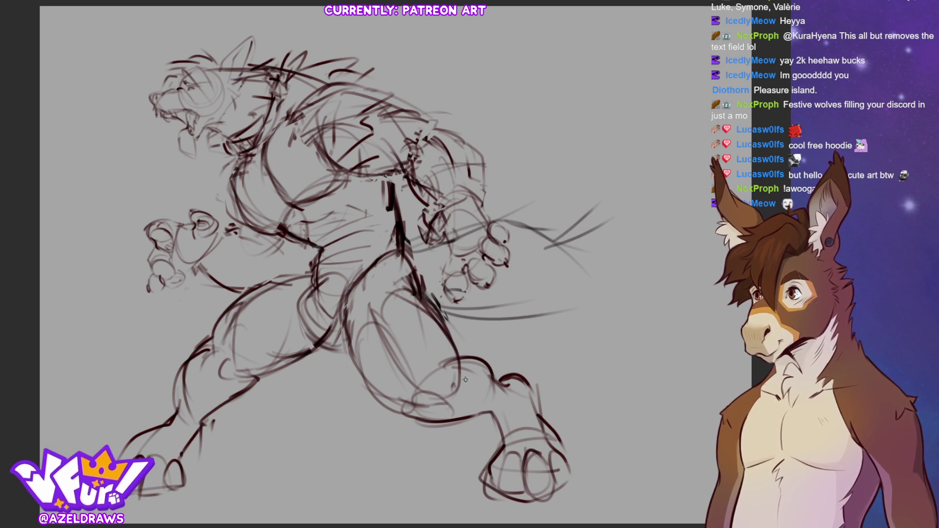
# Extend the horizontal tail into long sweeping curves with a rising line along it
pyautogui.moveTo(421, 304); pyautogui.dragTo(518, 338)
pyautogui.moveTo(465, 317); pyautogui.dragTo(596, 327)
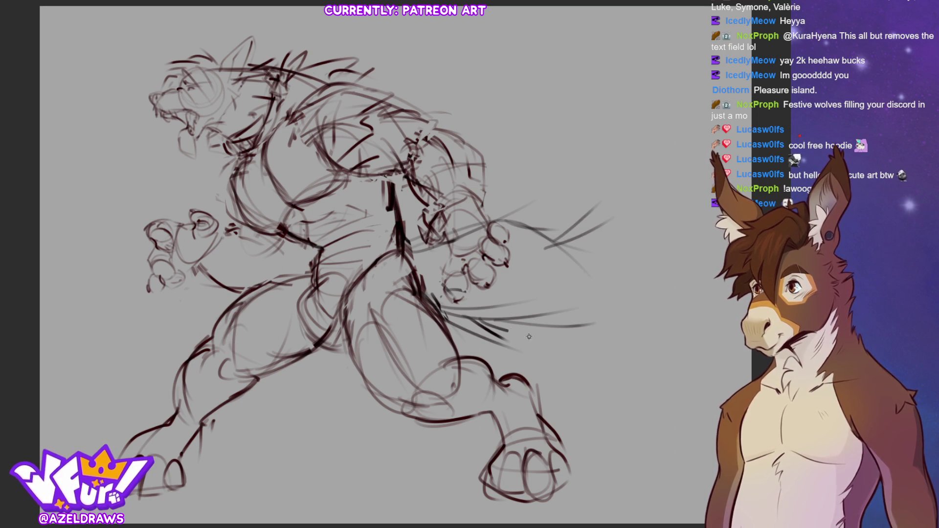
pyautogui.moveTo(490, 329); pyautogui.dragTo(663, 265)
pyautogui.moveTo(540, 225)
pyautogui.mouseDown()
pyautogui.moveTo(568, 215)
pyautogui.moveTo(553, 207)
pyautogui.moveTo(618, 175)
pyautogui.moveTo(551, 222)
pyautogui.moveTo(576, 165)
pyautogui.moveTo(630, 146)
pyautogui.mouseUp()
pyautogui.moveTo(570, 169)
pyautogui.mouseDown()
pyautogui.moveTo(631, 157)
pyautogui.moveTo(655, 272)
pyautogui.moveTo(655, 135)
pyautogui.moveTo(660, 256)
pyautogui.mouseUp()
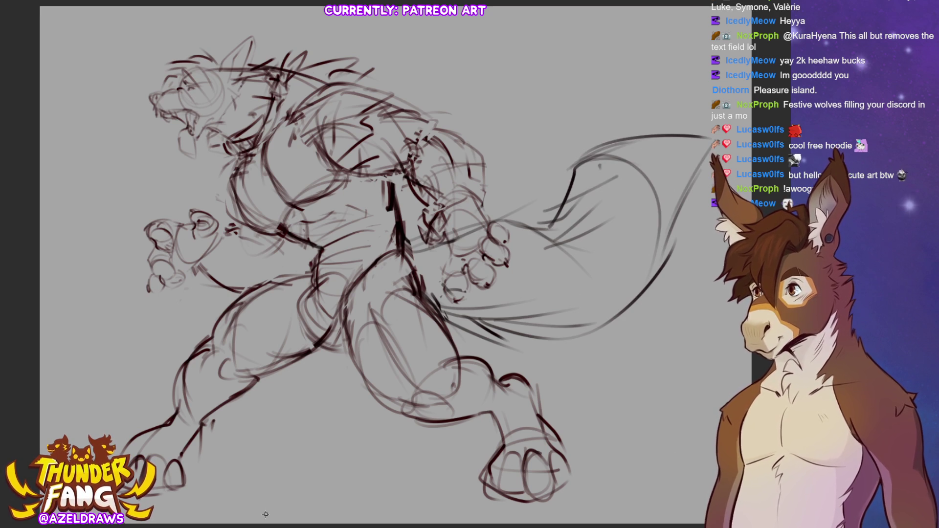
pyautogui.moveTo(409, 255)
pyautogui.mouseDown()
pyautogui.moveTo(418, 239)
pyautogui.moveTo(526, 234)
pyautogui.mouseUp()
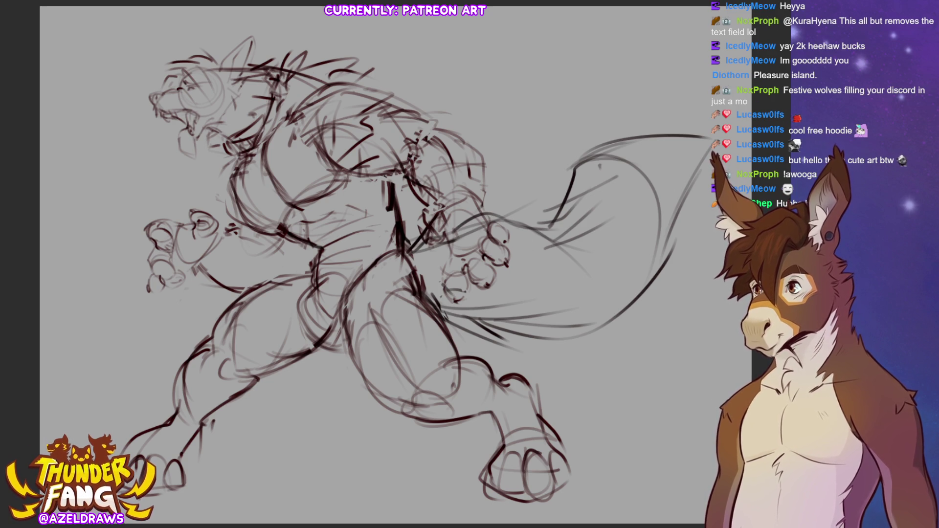
pyautogui.hotkey('ctrl', 'z')
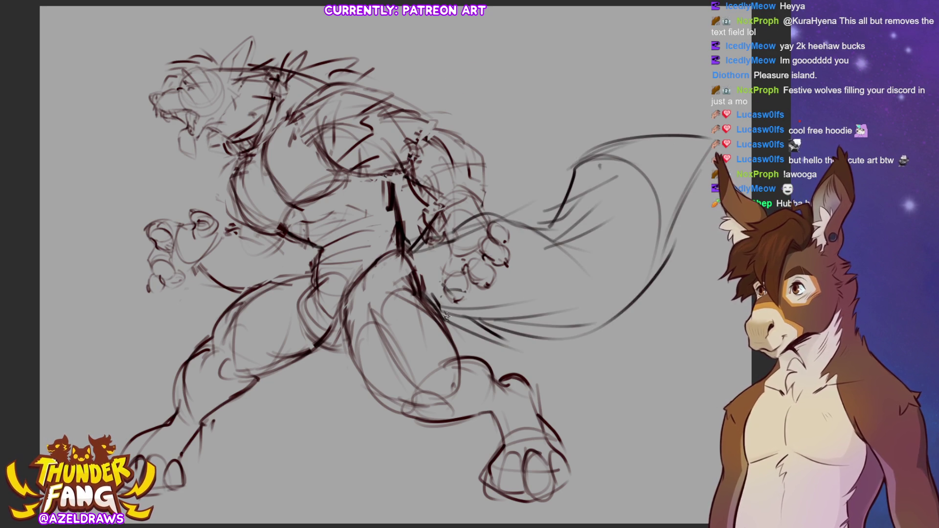
# Add a downward curve and loop, compare tail versions, and revert to the upward tail
pyautogui.moveTo(432, 217)
pyautogui.mouseDown()
pyautogui.moveTo(563, 252)
pyautogui.moveTo(589, 317)
pyautogui.mouseUp()
pyautogui.moveTo(513, 239)
pyautogui.mouseDown()
pyautogui.moveTo(580, 303)
pyautogui.moveTo(631, 298)
pyautogui.mouseUp()
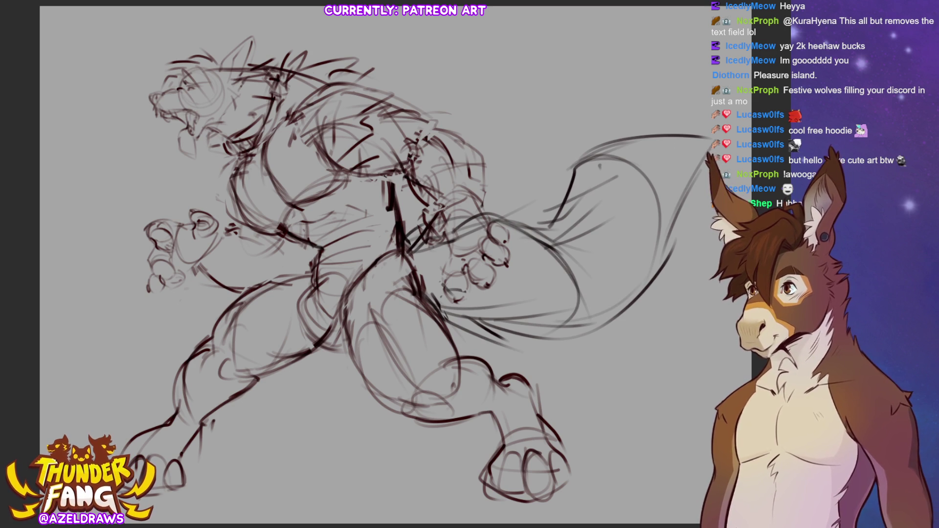
pyautogui.hotkey('ctrl', 'z')
pyautogui.hotkey('ctrl', 'y')
pyautogui.hotkey('ctrl', 'z')
pyautogui.hotkey('ctrl', 'z')
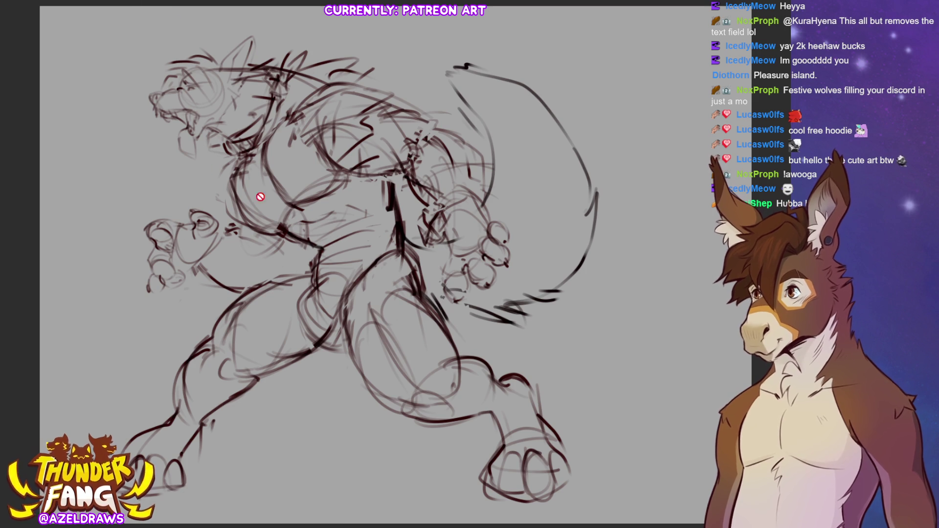
pyautogui.hotkey('ctrl', 't')
# Tilt and widen the upward tail, then redraw the waist stroke and tail underside
pyautogui.moveTo(604, 196)
pyautogui.mouseDown()
pyautogui.moveTo(635, 188)
pyautogui.moveTo(595, 203)
pyautogui.moveTo(612, 219)
pyautogui.moveTo(601, 267)
pyautogui.moveTo(595, 253)
pyautogui.mouseUp()
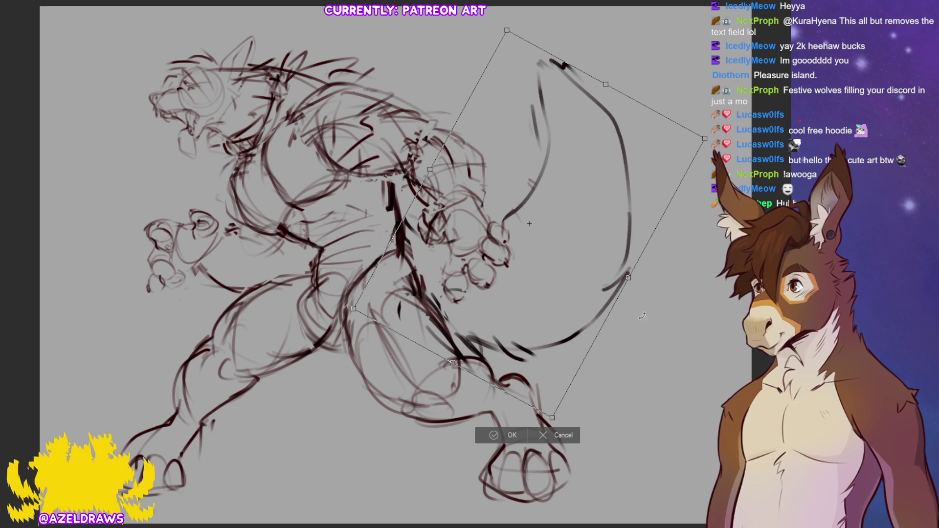
pyautogui.click(483, 434)
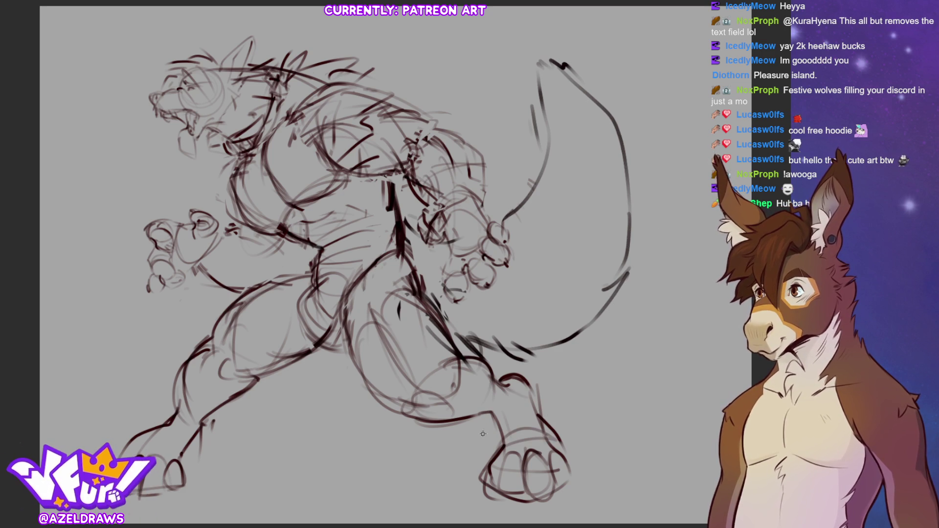
pyautogui.moveTo(404, 262); pyautogui.dragTo(489, 236)
pyautogui.moveTo(439, 255); pyautogui.dragTo(533, 157)
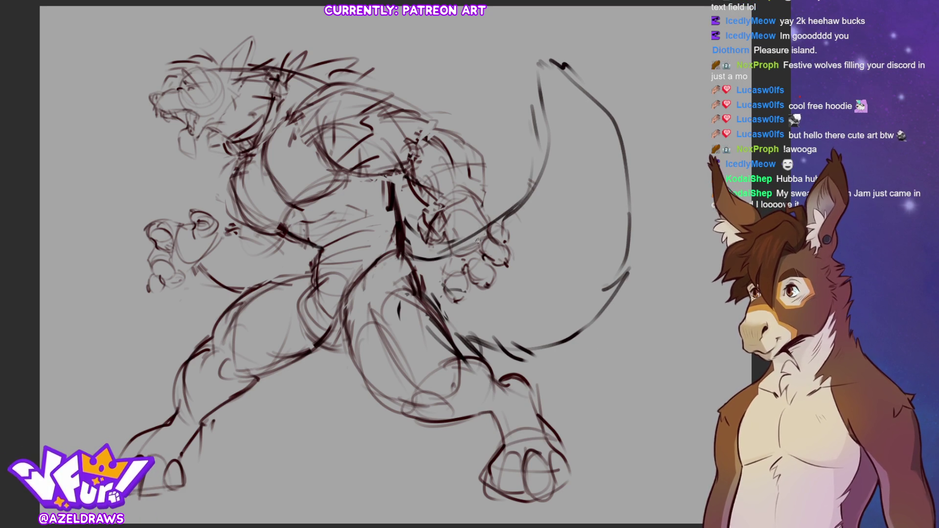
pyautogui.moveTo(455, 345)
pyautogui.mouseDown()
pyautogui.moveTo(484, 348)
pyautogui.moveTo(591, 321)
pyautogui.mouseUp()
# Loop curves inside the tail, darken its outer edge, and sketch fur at the tip
pyautogui.moveTo(516, 200)
pyautogui.mouseDown()
pyautogui.moveTo(615, 252)
pyautogui.moveTo(554, 178)
pyautogui.moveTo(617, 264)
pyautogui.mouseUp()
pyautogui.moveTo(428, 264)
pyautogui.mouseDown()
pyautogui.moveTo(477, 255)
pyautogui.moveTo(513, 332)
pyautogui.mouseUp()
pyautogui.moveTo(519, 261); pyautogui.dragTo(561, 294)
pyautogui.moveTo(538, 180)
pyautogui.mouseDown()
pyautogui.moveTo(529, 170)
pyautogui.moveTo(535, 49)
pyautogui.moveTo(630, 273)
pyautogui.mouseUp()
pyautogui.moveTo(557, 61)
pyautogui.mouseDown()
pyautogui.moveTo(662, 221)
pyautogui.moveTo(631, 275)
pyautogui.mouseUp()
pyautogui.moveTo(675, 227); pyautogui.dragTo(631, 268)
pyautogui.moveTo(629, 278); pyautogui.dragTo(617, 293)
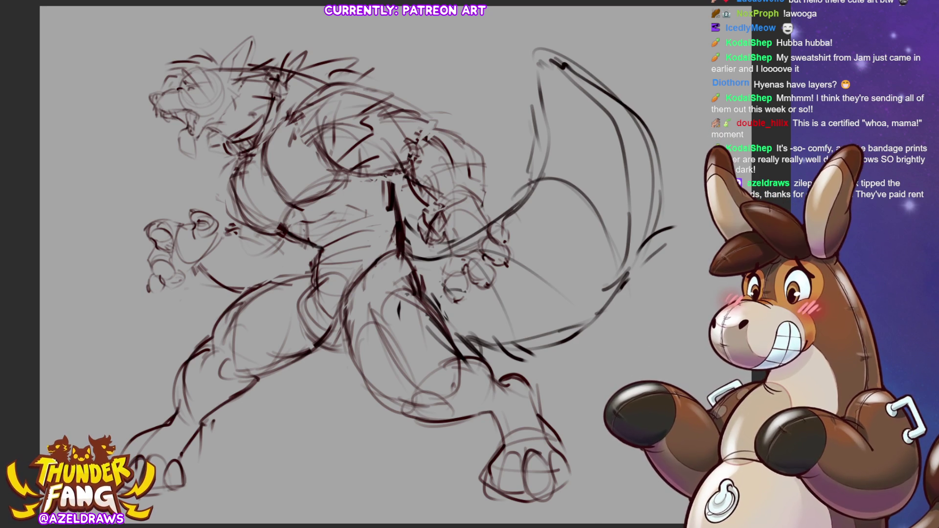
# Undo back to the long horizontal tail version
pyautogui.hotkey('ctrl', 'z')
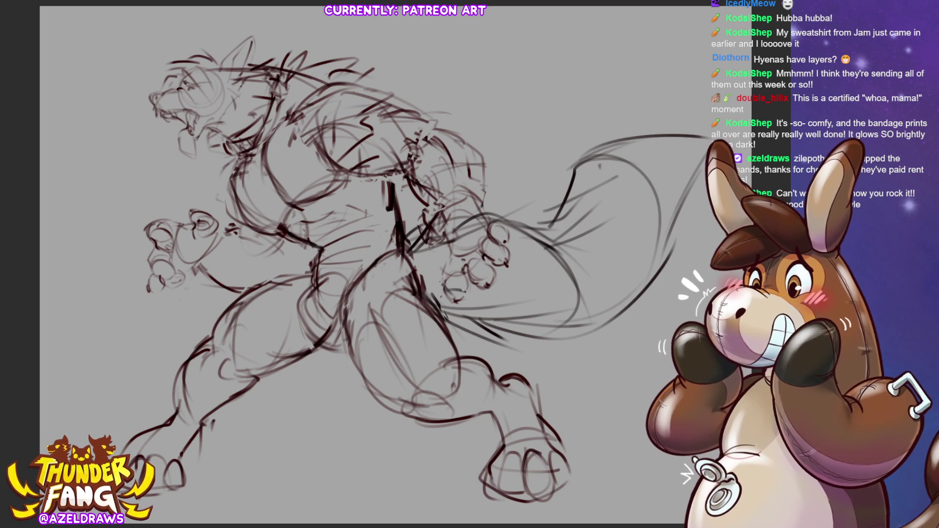
# Scale the horizontal tail up and to the right, then undo back to the upward tail
pyautogui.hotkey('ctrl', 'z')
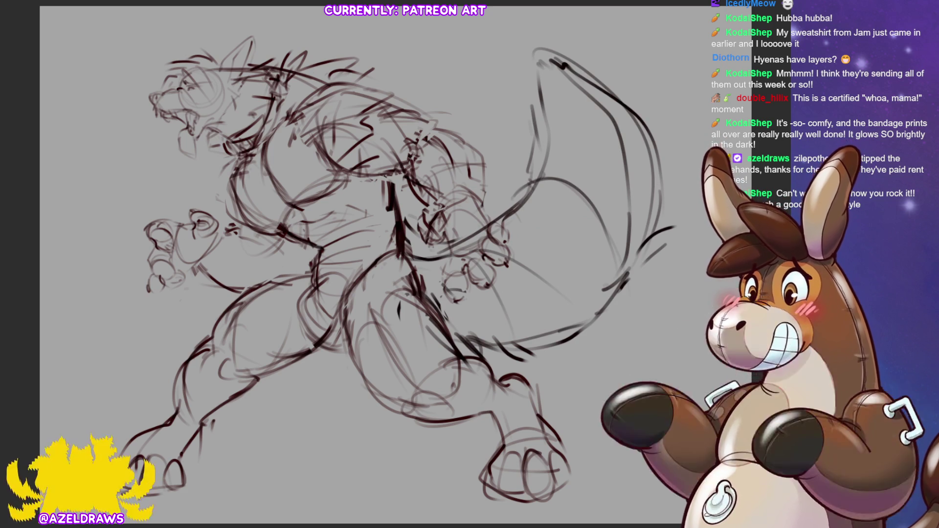
pyautogui.hotkey('ctrl', 'y')
pyautogui.hotkey('ctrl', 'y')
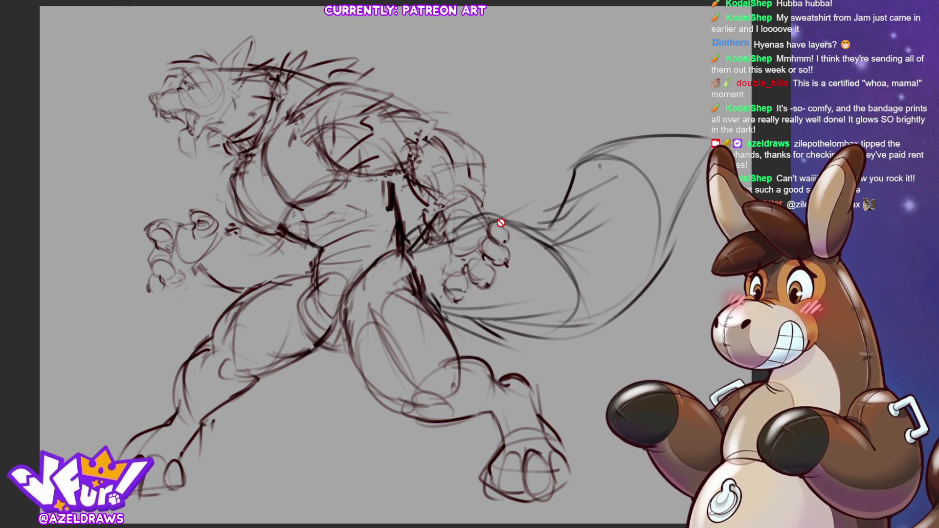
pyautogui.hotkey('ctrl', 't')
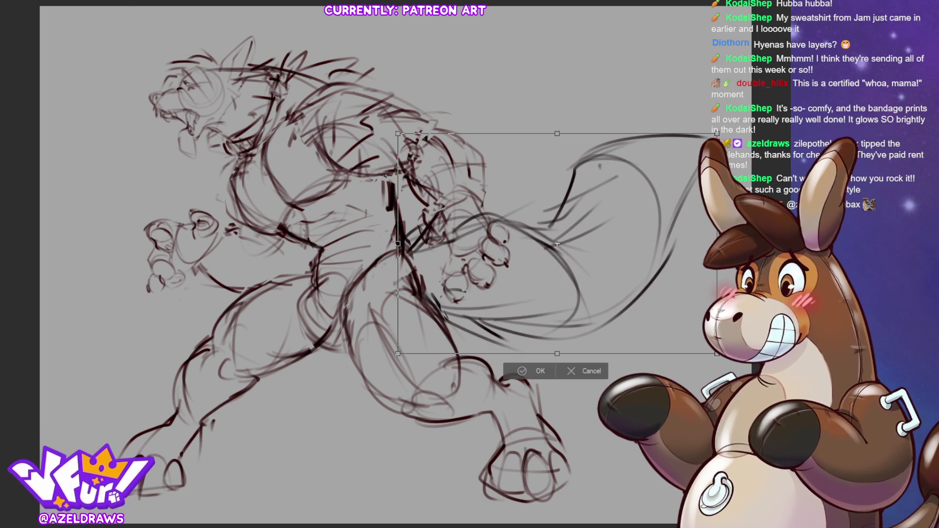
pyautogui.moveTo(554, 248)
pyautogui.mouseDown()
pyautogui.moveTo(570, 243)
pyautogui.moveTo(543, 362)
pyautogui.mouseUp()
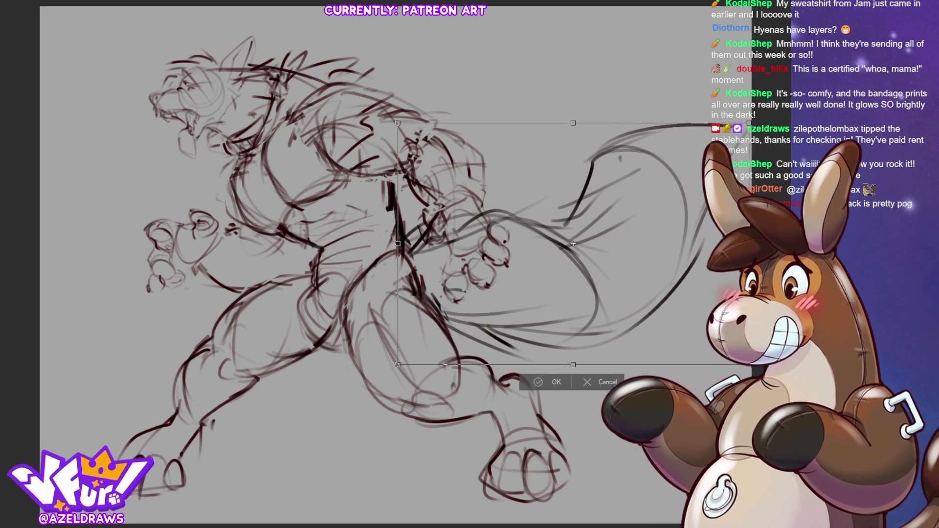
pyautogui.click(551, 382)
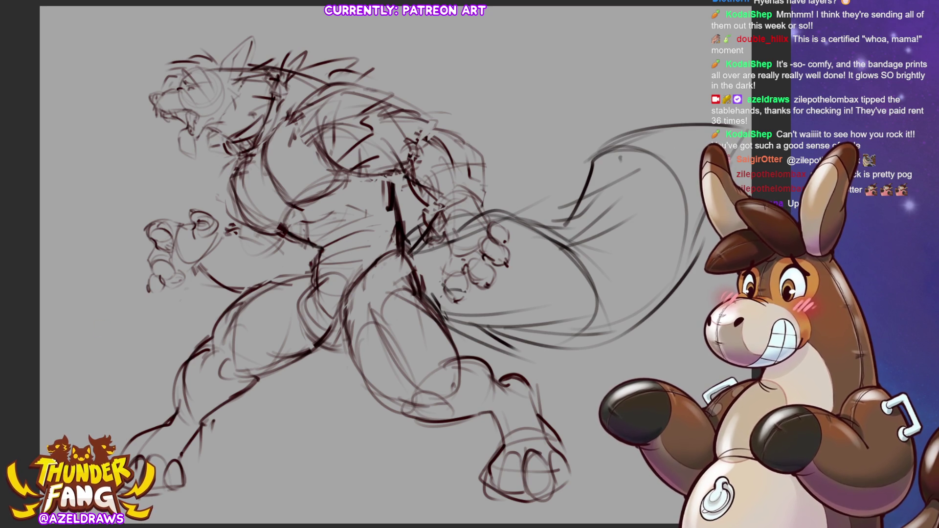
pyautogui.hotkey('ctrl', 'z')
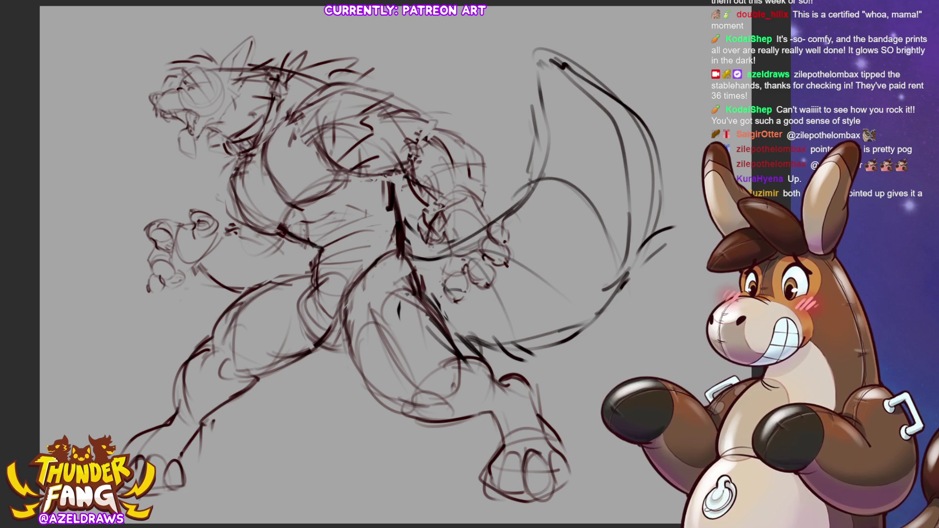
pyautogui.hotkey('ctrl', 'y')
pyautogui.hotkey('ctrl', 'y')
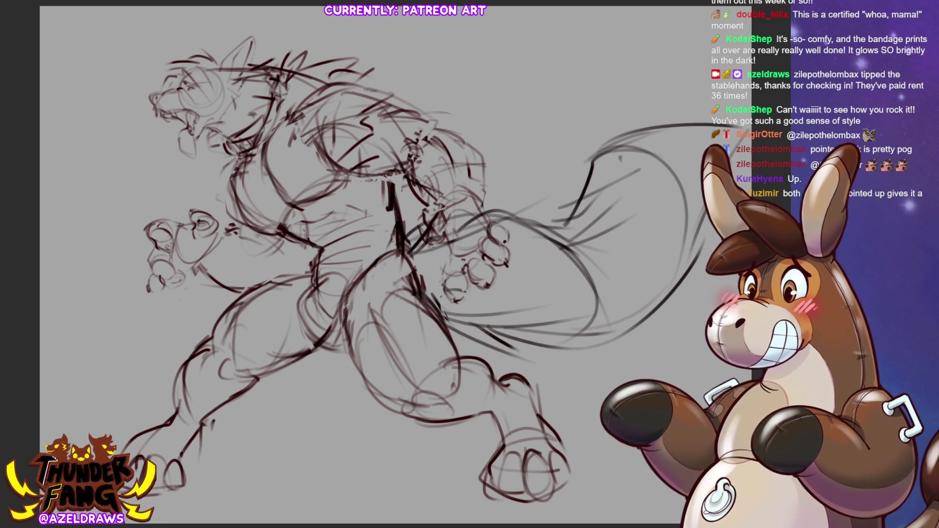
pyautogui.hotkey('ctrl', 'z')
pyautogui.hotkey('ctrl', 'z')
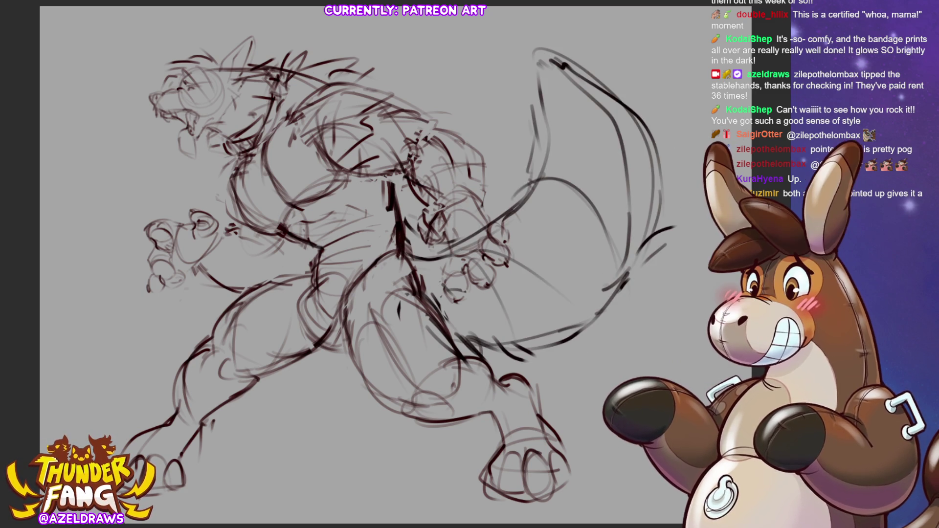
pyautogui.hotkey('ctrl', 'y')
pyautogui.hotkey('ctrl', 'y')
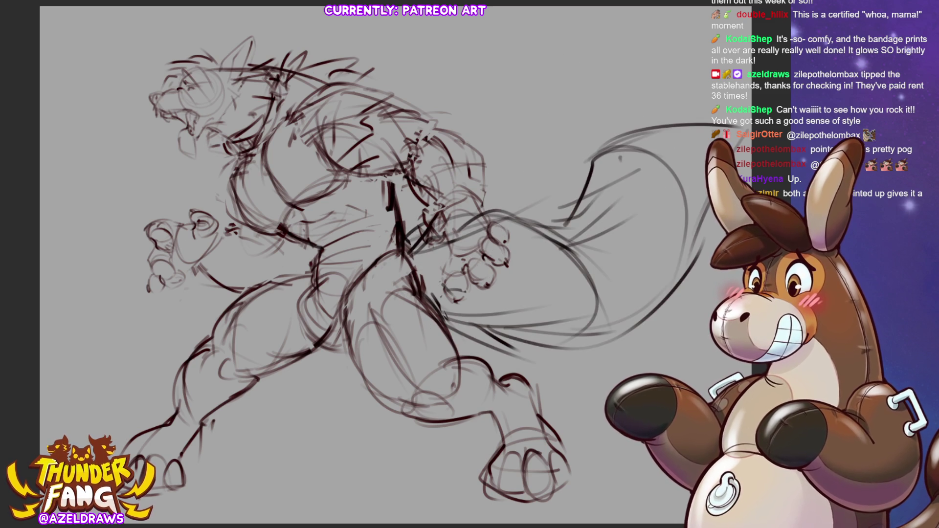
pyautogui.hotkey('ctrl', 'z')
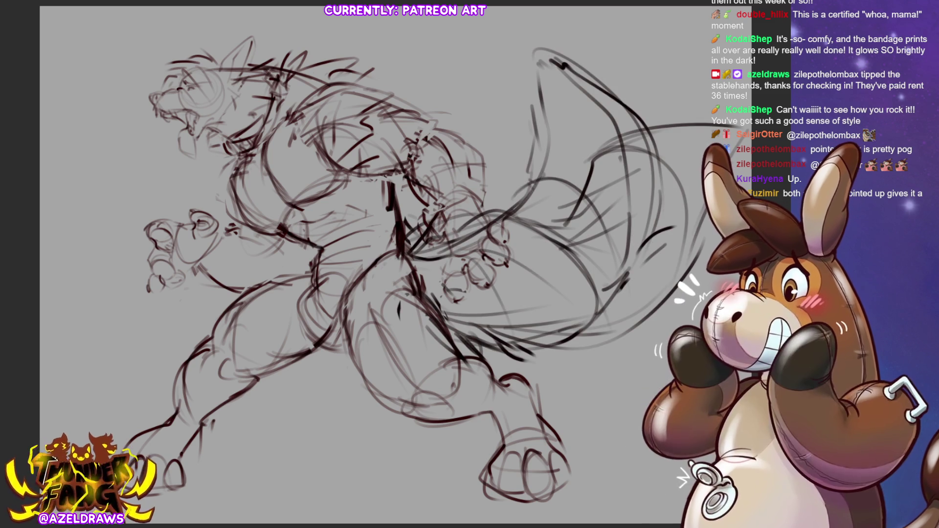
pyautogui.hotkey('ctrl', 'y')
pyautogui.hotkey('ctrl', 'z')
pyautogui.hotkey('ctrl', 'y')
pyautogui.hotkey('ctrl', 'z')
pyautogui.hotkey('ctrl', 'y')
pyautogui.hotkey('ctrl', 'z')
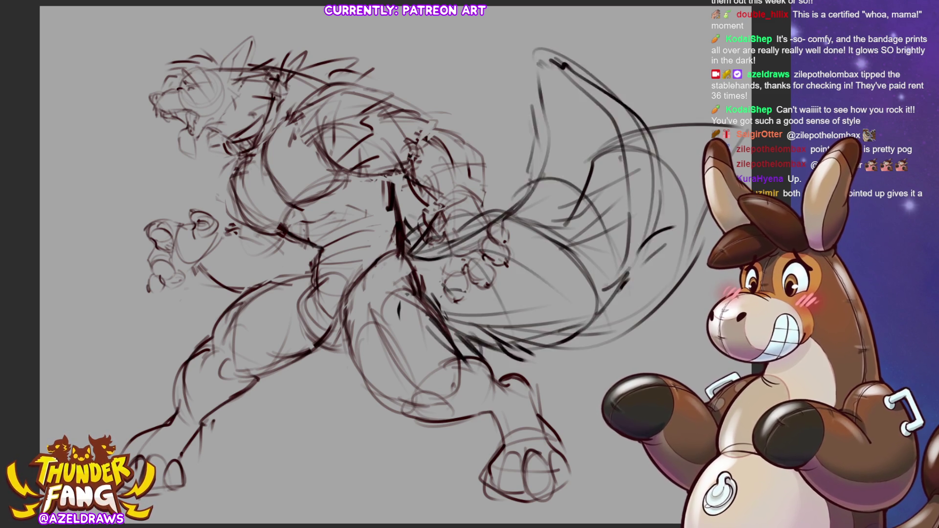
pyautogui.hotkey('ctrl', 'y')
pyautogui.hotkey('ctrl', 'z')
pyautogui.hotkey('ctrl', 'y')
pyautogui.hotkey('ctrl', 'z')
pyautogui.hotkey('ctrl', 'y')
pyautogui.hotkey('ctrl', 'y')
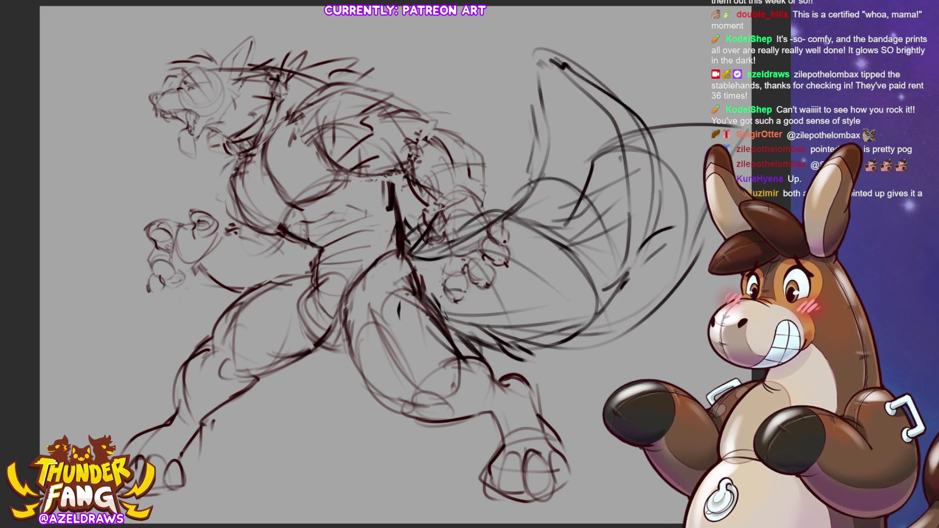
pyautogui.hotkey('ctrl', 'z')
pyautogui.hotkey('ctrl', 'y')
pyautogui.hotkey('ctrl', 'z')
pyautogui.hotkey('ctrl', 'y')
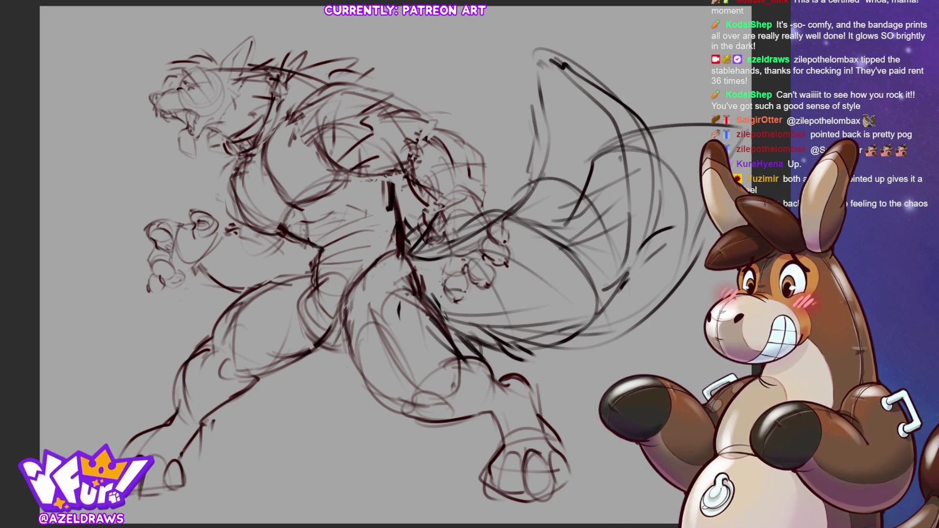
pyautogui.hotkey('ctrl', 'h')
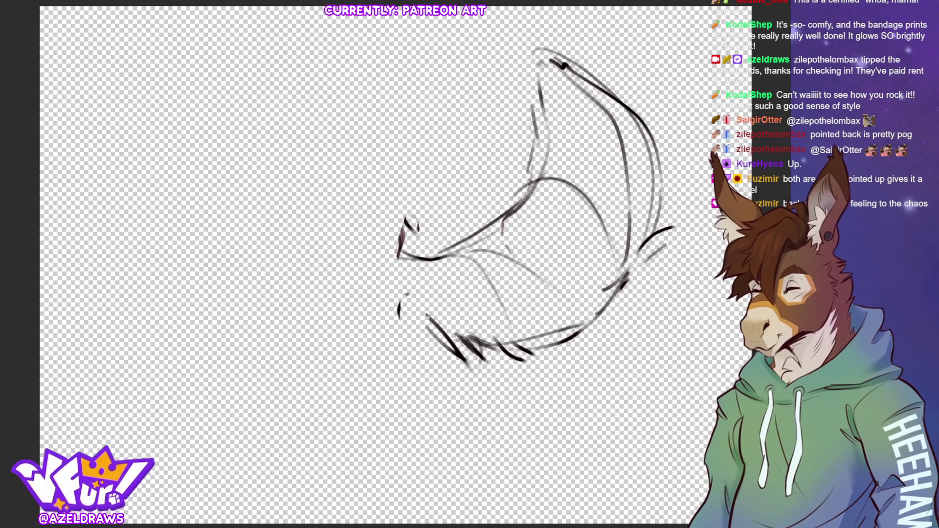
pyautogui.hotkey('ctrl', 'h')
pyautogui.hotkey('ctrl', 'h')
pyautogui.hotkey('ctrl', 'h')
pyautogui.hotkey('ctrl', 'h')
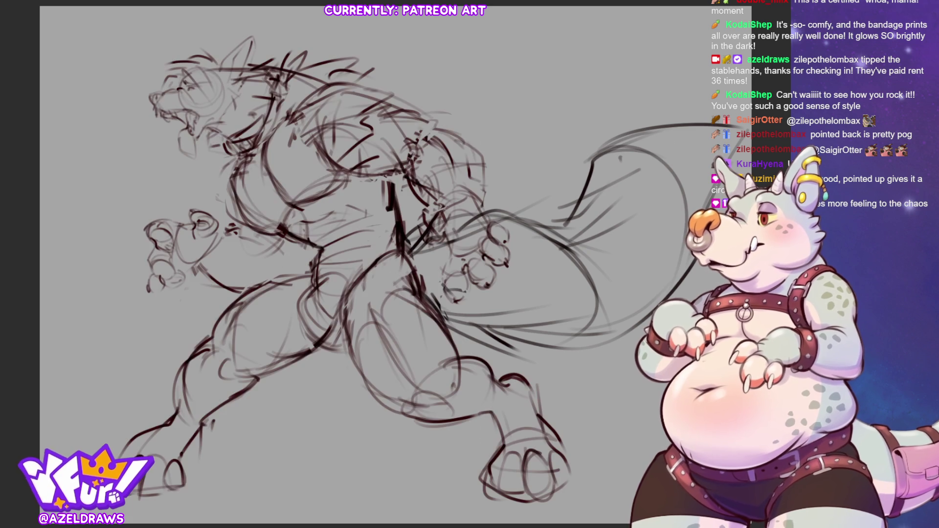
# Darken the left torso and belly contours, the neck and shoulder lines, and the chest linework
pyautogui.moveTo(241, 172)
pyautogui.mouseDown()
pyautogui.moveTo(228, 204)
pyautogui.moveTo(240, 207)
pyautogui.moveTo(241, 184)
pyautogui.moveTo(280, 229)
pyautogui.mouseUp()
pyautogui.moveTo(233, 211)
pyautogui.mouseDown()
pyautogui.moveTo(249, 234)
pyautogui.moveTo(278, 239)
pyautogui.moveTo(239, 163)
pyautogui.moveTo(294, 208)
pyautogui.moveTo(325, 193)
pyautogui.moveTo(340, 155)
pyautogui.mouseUp()
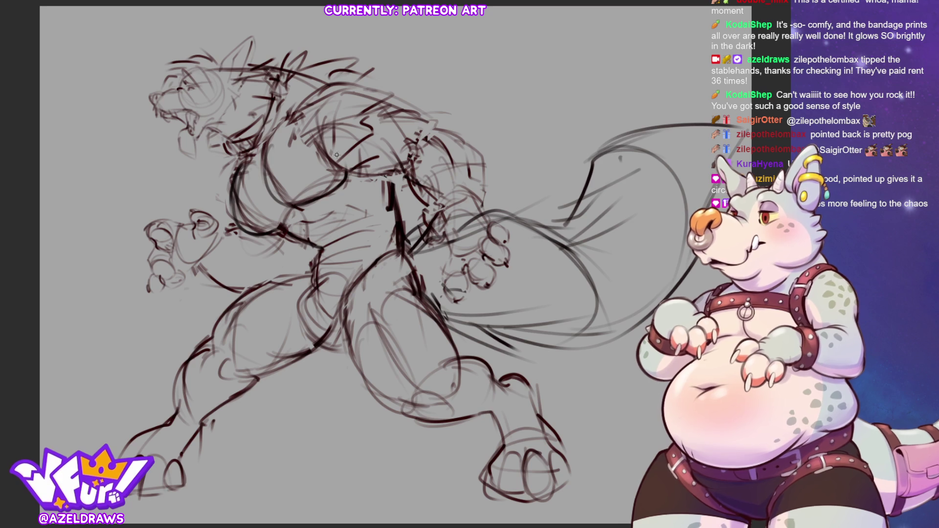
pyautogui.moveTo(274, 128)
pyautogui.mouseDown()
pyautogui.moveTo(264, 159)
pyautogui.moveTo(227, 186)
pyautogui.mouseUp()
pyautogui.moveTo(222, 130); pyautogui.dragTo(237, 166)
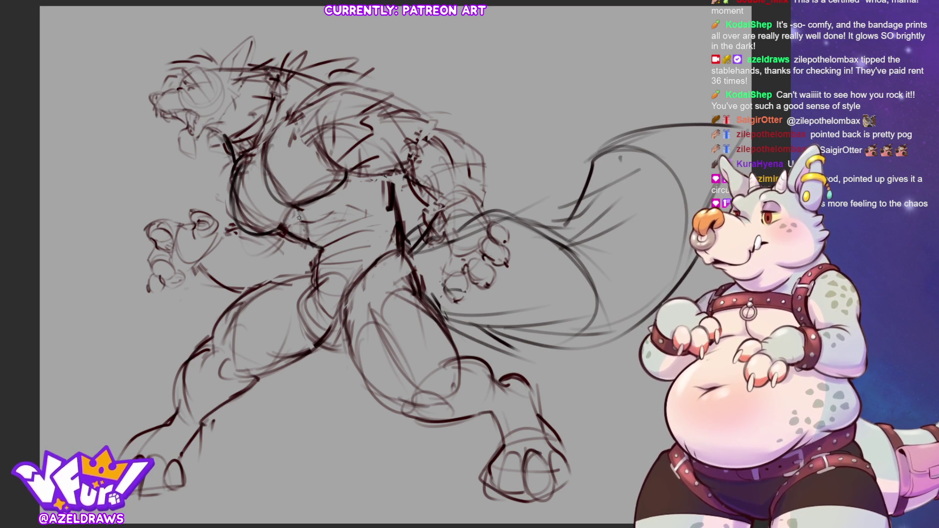
pyautogui.moveTo(296, 203); pyautogui.dragTo(330, 245)
pyautogui.moveTo(360, 211); pyautogui.dragTo(353, 227)
pyautogui.moveTo(316, 252)
pyautogui.mouseDown()
pyautogui.moveTo(293, 229)
pyautogui.moveTo(321, 257)
pyautogui.moveTo(318, 269)
pyautogui.moveTo(361, 215)
pyautogui.mouseUp()
# Strengthen the belly, lower chest, torso centre, crotch-to-thigh and hip contour lines
pyautogui.moveTo(347, 176)
pyautogui.mouseDown()
pyautogui.moveTo(352, 240)
pyautogui.moveTo(326, 277)
pyautogui.moveTo(364, 249)
pyautogui.moveTo(339, 243)
pyautogui.moveTo(307, 258)
pyautogui.moveTo(296, 286)
pyautogui.moveTo(292, 259)
pyautogui.moveTo(293, 301)
pyautogui.mouseUp()
pyautogui.moveTo(308, 262)
pyautogui.mouseDown()
pyautogui.moveTo(296, 293)
pyautogui.moveTo(308, 263)
pyautogui.moveTo(318, 284)
pyautogui.mouseUp()
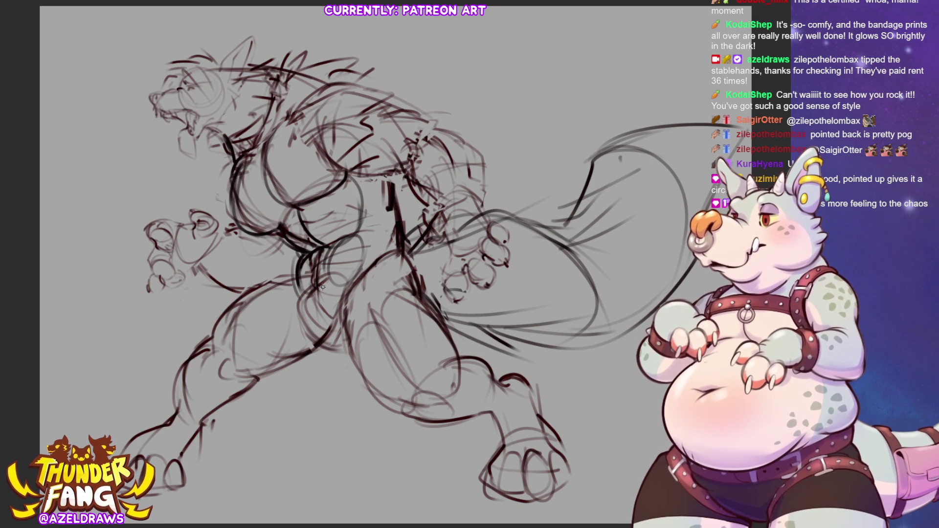
pyautogui.moveTo(397, 163)
pyautogui.mouseDown()
pyautogui.moveTo(394, 211)
pyautogui.moveTo(383, 220)
pyautogui.moveTo(352, 195)
pyautogui.moveTo(387, 181)
pyautogui.moveTo(395, 247)
pyautogui.mouseUp()
pyautogui.moveTo(321, 274); pyautogui.dragTo(309, 338)
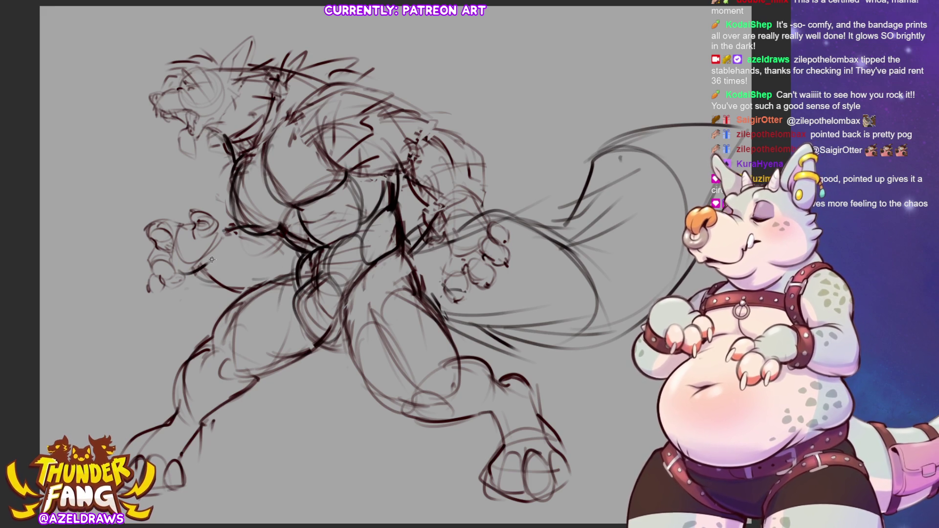
pyautogui.moveTo(326, 342); pyautogui.dragTo(350, 289)
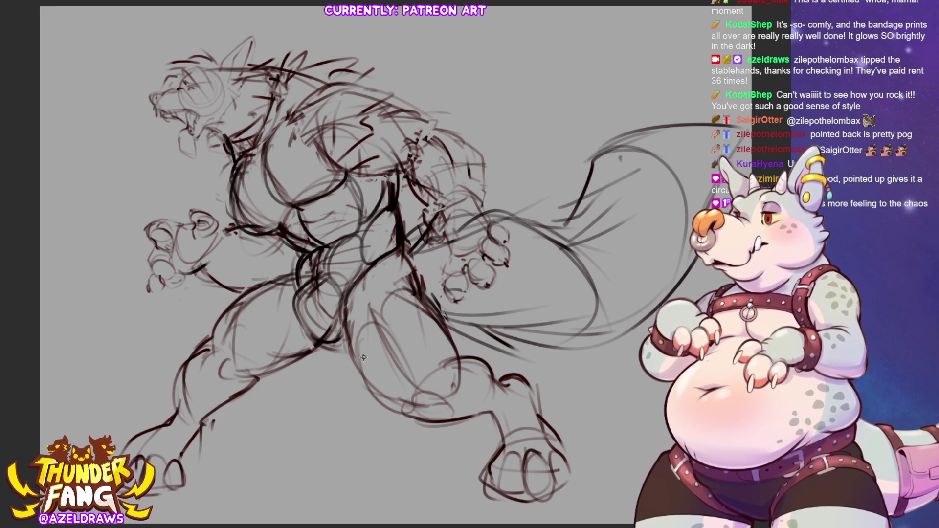
pyautogui.moveTo(295, 331); pyautogui.dragTo(315, 274)
pyautogui.moveTo(241, 298); pyautogui.dragTo(176, 397)
pyautogui.moveTo(306, 289)
pyautogui.mouseDown()
pyautogui.moveTo(300, 319)
pyautogui.moveTo(308, 341)
pyautogui.moveTo(366, 367)
pyautogui.moveTo(400, 401)
pyautogui.mouseUp()
pyautogui.moveTo(402, 255); pyautogui.dragTo(422, 292)
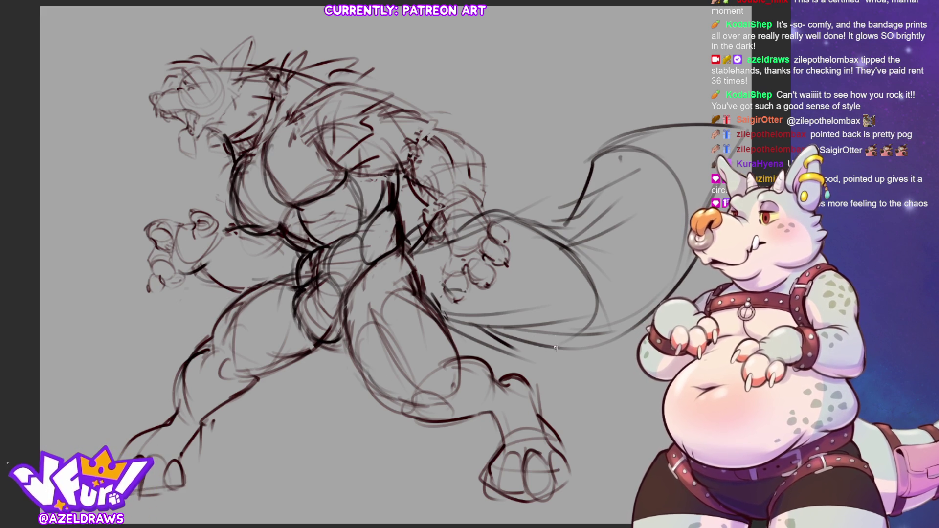
# Define the top of the snout, add mane strokes along the head, and sketch ear spikes
pyautogui.moveTo(150, 94); pyautogui.dragTo(175, 89)
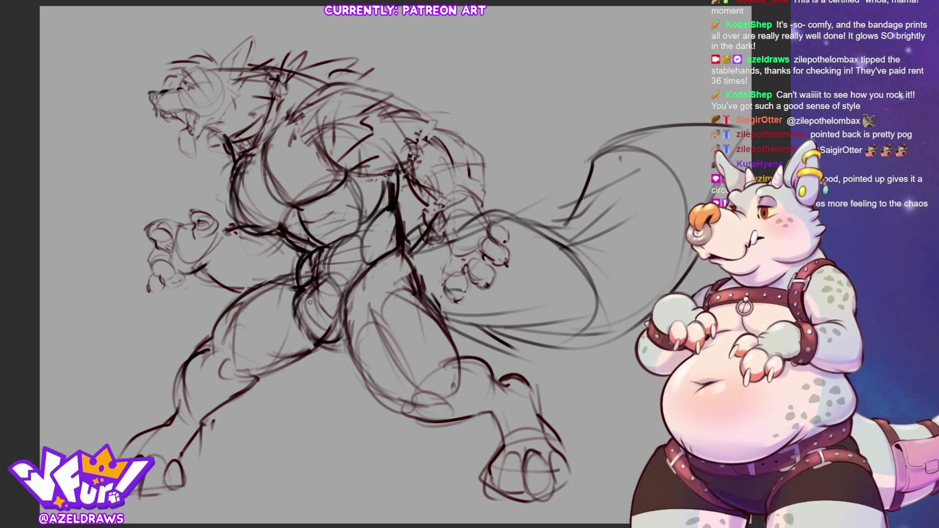
pyautogui.moveTo(243, 62)
pyautogui.mouseDown()
pyautogui.moveTo(270, 47)
pyautogui.moveTo(293, 51)
pyautogui.moveTo(302, 64)
pyautogui.moveTo(357, 71)
pyautogui.moveTo(369, 47)
pyautogui.moveTo(364, 86)
pyautogui.moveTo(387, 85)
pyautogui.mouseUp()
pyautogui.moveTo(218, 59)
pyautogui.mouseDown()
pyautogui.moveTo(197, 33)
pyautogui.moveTo(223, 66)
pyautogui.mouseUp()
# Undo the ear spikes and redraw the shoulder, arm and left upper arm lines
pyautogui.hotkey('ctrl', 'z')
pyautogui.hotkey('ctrl', 'z')
pyautogui.hotkey('ctrl', 'z')
pyautogui.moveTo(491, 203)
pyautogui.mouseDown()
pyautogui.moveTo(447, 213)
pyautogui.moveTo(479, 176)
pyautogui.moveTo(477, 186)
pyautogui.moveTo(490, 146)
pyautogui.moveTo(479, 201)
pyautogui.mouseUp()
pyautogui.moveTo(477, 149)
pyautogui.mouseDown()
pyautogui.moveTo(457, 123)
pyautogui.moveTo(428, 139)
pyautogui.mouseUp()
pyautogui.moveTo(457, 108); pyautogui.dragTo(432, 125)
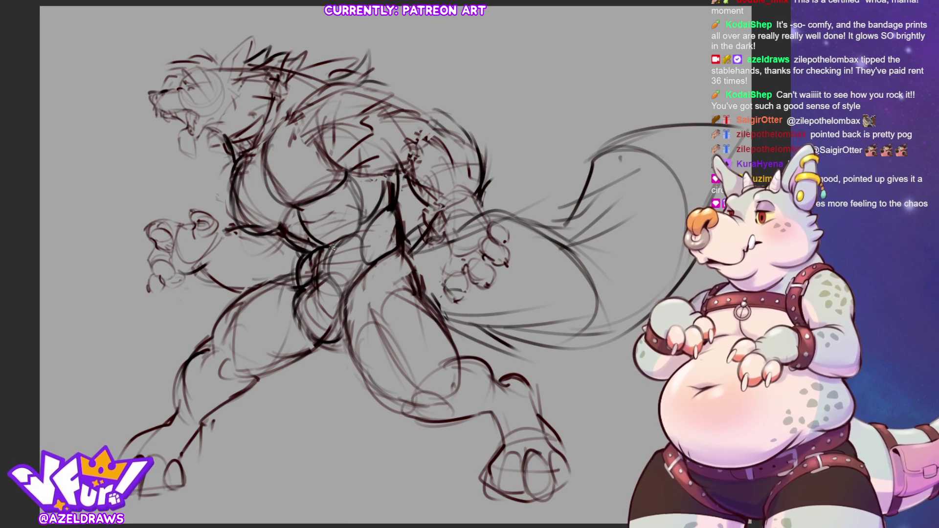
pyautogui.moveTo(221, 226)
pyautogui.mouseDown()
pyautogui.moveTo(196, 268)
pyautogui.moveTo(226, 301)
pyautogui.mouseUp()
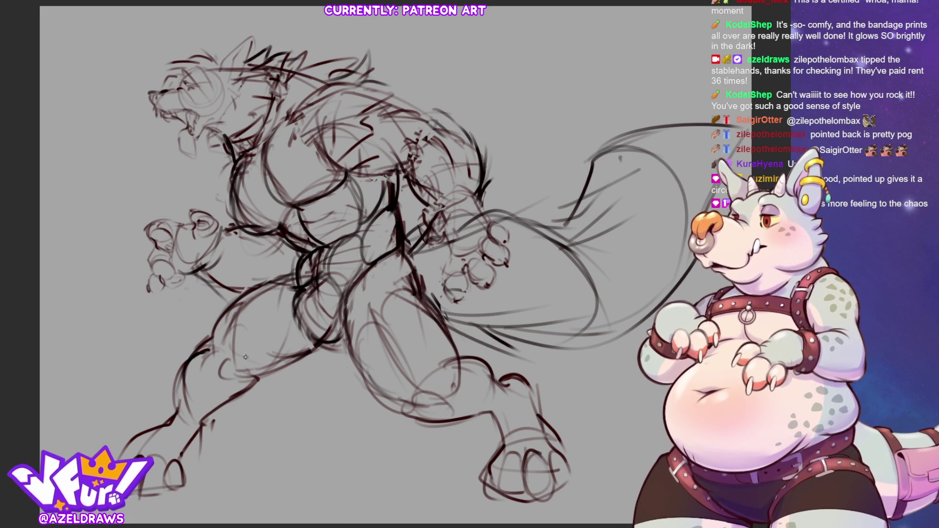
# Firm up the thigh, lower thigh and knee lines, then fade the sketch layer's opacity
pyautogui.moveTo(249, 375); pyautogui.dragTo(283, 345)
pyautogui.moveTo(293, 309)
pyautogui.mouseDown()
pyautogui.moveTo(254, 328)
pyautogui.moveTo(243, 353)
pyautogui.moveTo(284, 321)
pyautogui.moveTo(274, 322)
pyautogui.mouseUp()
pyautogui.moveTo(282, 275); pyautogui.dragTo(252, 288)
pyautogui.moveTo(247, 291); pyautogui.dragTo(215, 324)
pyautogui.moveTo(222, 356); pyautogui.dragTo(241, 381)
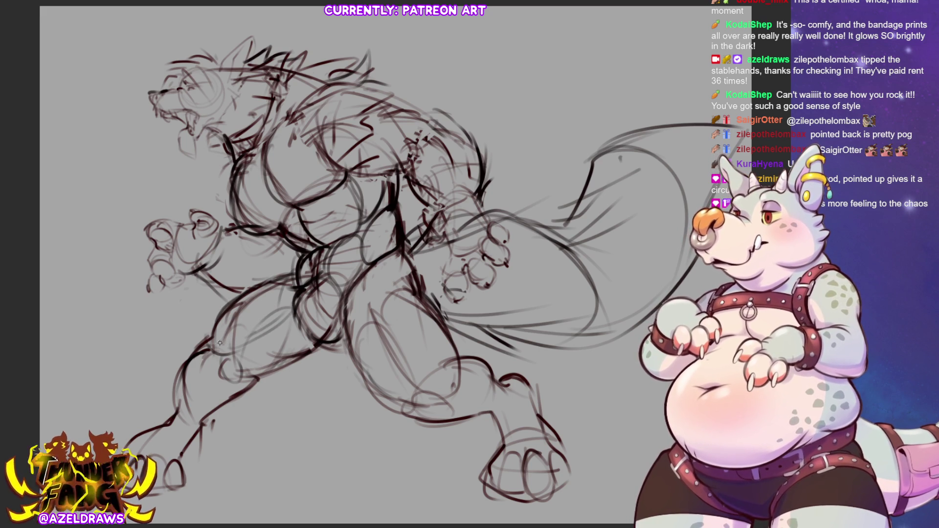
pyautogui.moveTo(221, 360)
pyautogui.mouseDown()
pyautogui.moveTo(212, 392)
pyautogui.moveTo(209, 377)
pyautogui.moveTo(245, 364)
pyautogui.moveTo(209, 391)
pyautogui.mouseUp()
pyautogui.moveTo(206, 342)
pyautogui.mouseDown()
pyautogui.moveTo(181, 393)
pyautogui.moveTo(209, 403)
pyautogui.mouseUp()
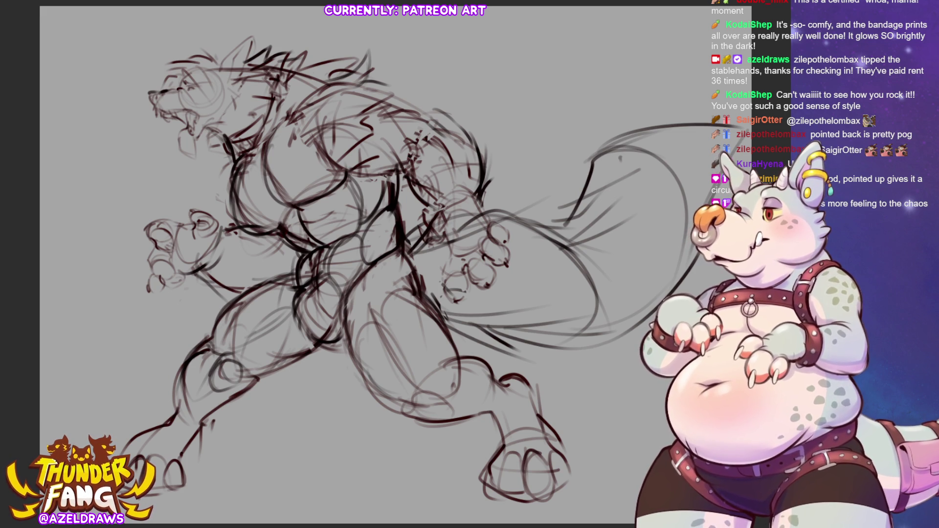
pyautogui.press('5')
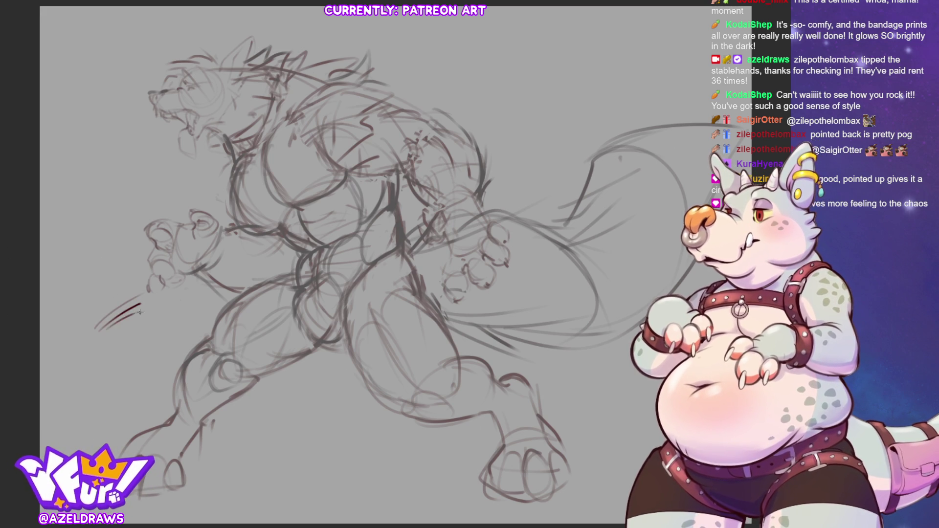
# Undo the stray stroke and several trial strokes near the lower left of the canvas
pyautogui.hotkey('ctrl', 'z')
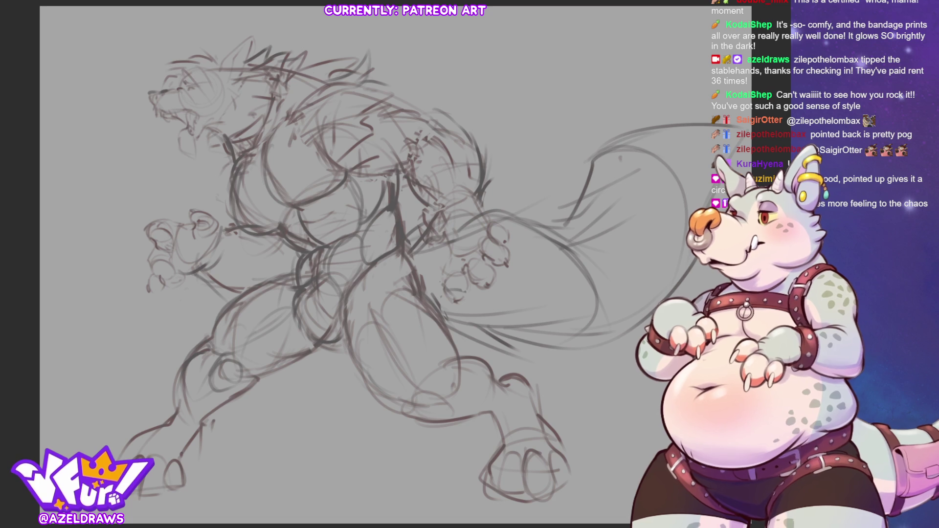
pyautogui.moveTo(80, 332); pyautogui.dragTo(140, 306)
pyautogui.hotkey('ctrl', 'z')
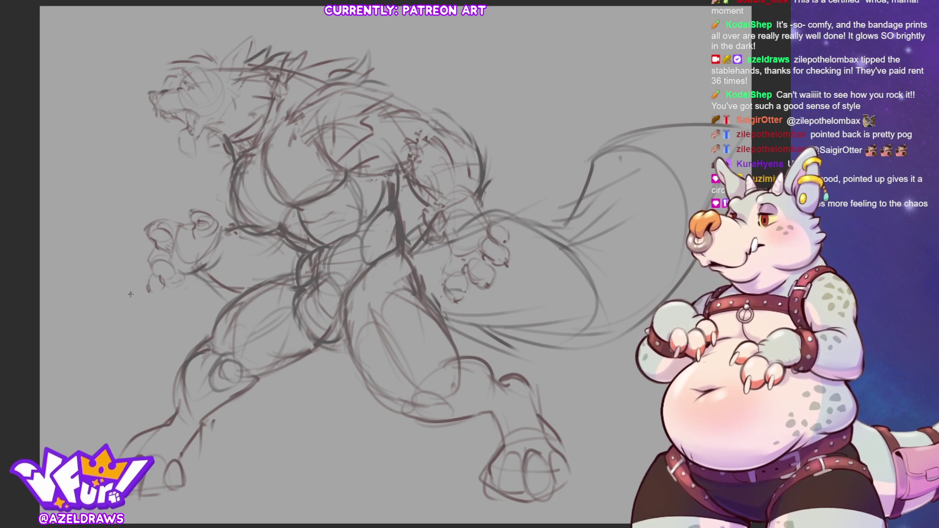
pyautogui.moveTo(75, 336); pyautogui.dragTo(117, 313)
pyautogui.moveTo(78, 345); pyautogui.dragTo(117, 319)
pyautogui.hotkey('ctrl', 'z')
pyautogui.hotkey('ctrl', 'z')
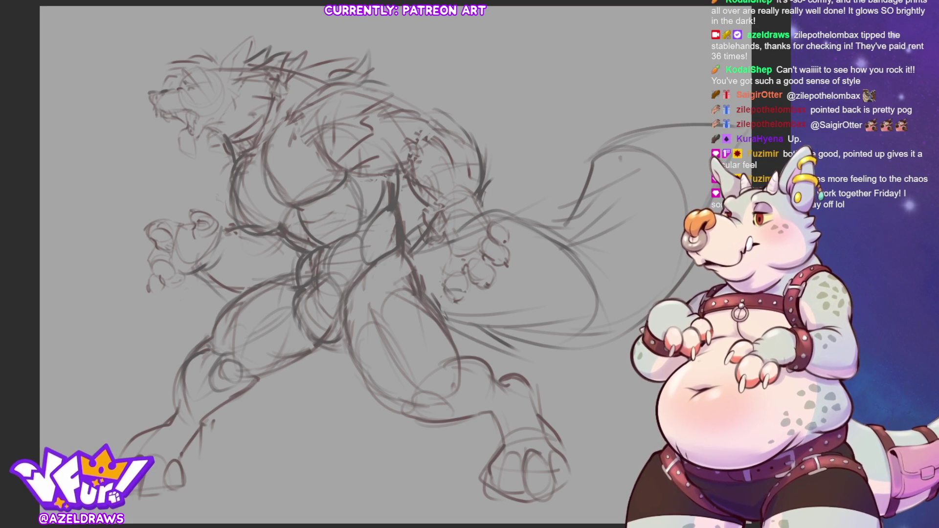
pyautogui.moveTo(71, 345)
pyautogui.mouseDown()
pyautogui.moveTo(133, 306)
pyautogui.moveTo(149, 317)
pyautogui.mouseUp()
pyautogui.hotkey('ctrl', 'z')
pyautogui.hotkey('ctrl', 'z')
pyautogui.hotkey('ctrl', 'z')
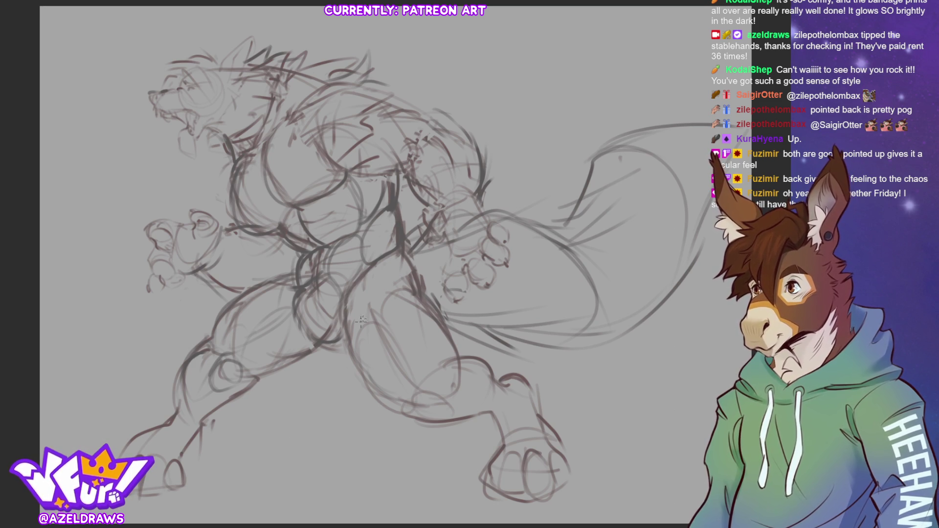
# Draw the waistband curve, lower belt line, hip, crotch and inner-thigh lines
pyautogui.moveTo(336, 283); pyautogui.dragTo(299, 273)
pyautogui.moveTo(366, 265); pyautogui.dragTo(314, 272)
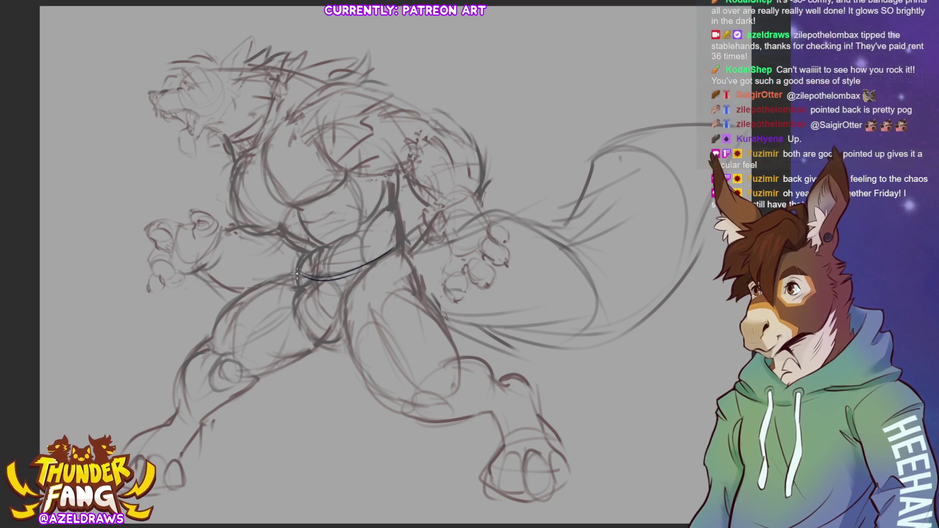
pyautogui.moveTo(299, 277); pyautogui.dragTo(352, 280)
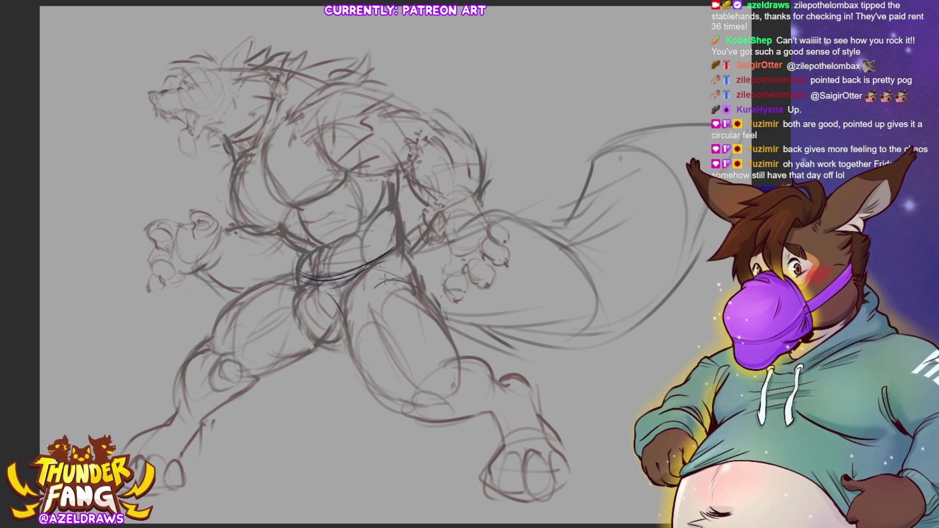
pyautogui.moveTo(399, 254); pyautogui.dragTo(379, 291)
pyautogui.moveTo(391, 250)
pyautogui.mouseDown()
pyautogui.moveTo(377, 279)
pyautogui.moveTo(408, 275)
pyautogui.mouseUp()
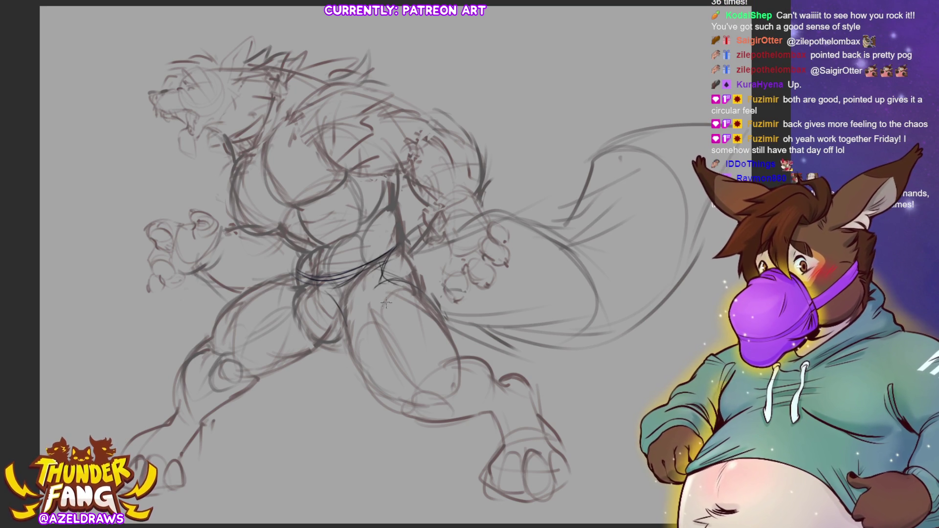
pyautogui.moveTo(333, 299)
pyautogui.mouseDown()
pyautogui.moveTo(340, 335)
pyautogui.moveTo(367, 297)
pyautogui.moveTo(334, 312)
pyautogui.moveTo(342, 338)
pyautogui.mouseUp()
pyautogui.moveTo(366, 296)
pyautogui.mouseDown()
pyautogui.moveTo(337, 341)
pyautogui.moveTo(351, 364)
pyautogui.mouseUp()
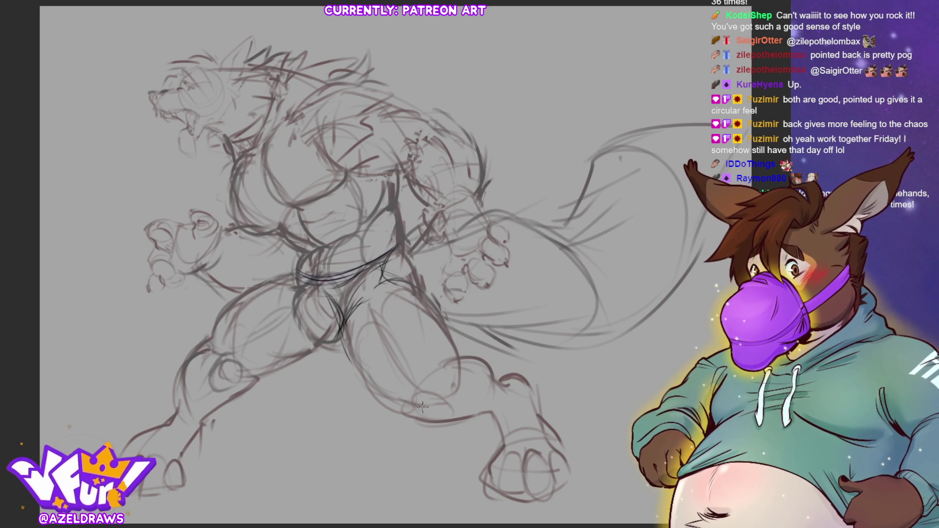
# Firm up the neck and shoulder and draw a dark oval at the shoulder beside the chest
pyautogui.moveTo(282, 203)
pyautogui.mouseDown()
pyautogui.moveTo(291, 228)
pyautogui.moveTo(282, 226)
pyautogui.moveTo(301, 241)
pyautogui.moveTo(279, 204)
pyautogui.moveTo(297, 206)
pyautogui.mouseUp()
pyautogui.moveTo(253, 131); pyautogui.dragTo(213, 170)
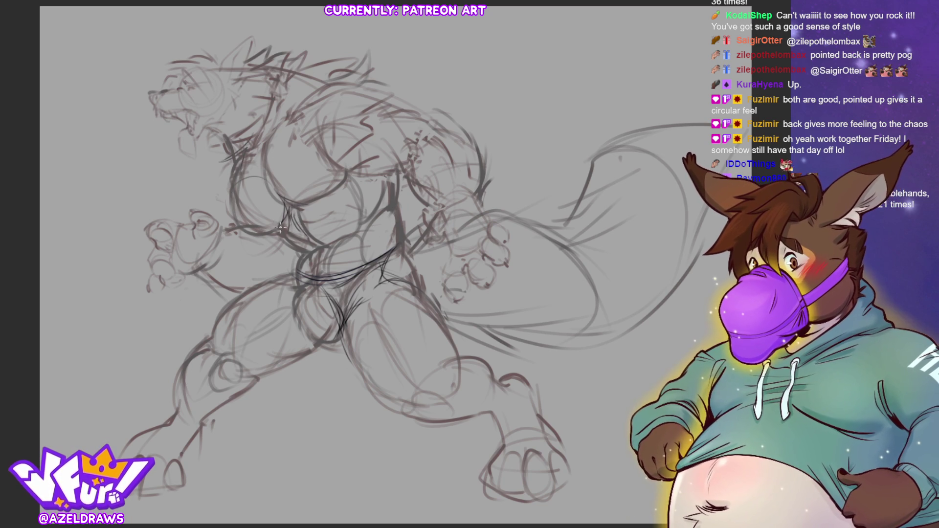
pyautogui.moveTo(272, 175)
pyautogui.mouseDown()
pyautogui.moveTo(258, 217)
pyautogui.moveTo(280, 228)
pyautogui.moveTo(266, 238)
pyautogui.mouseUp()
pyautogui.moveTo(278, 206); pyautogui.dragTo(278, 228)
pyautogui.moveTo(298, 129)
pyautogui.mouseDown()
pyautogui.moveTo(270, 144)
pyautogui.moveTo(268, 165)
pyautogui.mouseUp()
pyautogui.moveTo(293, 123)
pyautogui.mouseDown()
pyautogui.moveTo(262, 168)
pyautogui.moveTo(297, 128)
pyautogui.mouseUp()
pyautogui.moveTo(275, 173)
pyautogui.mouseDown()
pyautogui.moveTo(289, 163)
pyautogui.moveTo(279, 191)
pyautogui.mouseUp()
pyautogui.moveTo(293, 161); pyautogui.dragTo(319, 139)
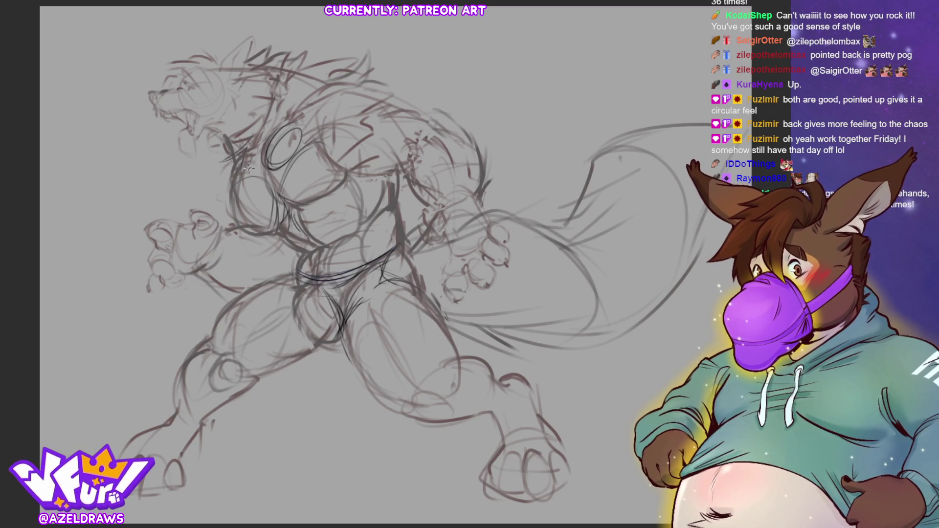
pyautogui.moveTo(286, 122)
pyautogui.mouseDown()
pyautogui.moveTo(234, 176)
pyautogui.moveTo(237, 210)
pyautogui.mouseUp()
# Draw darker lines across the chest, including one long chest line and lower-chest marks
pyautogui.moveTo(342, 192)
pyautogui.mouseDown()
pyautogui.moveTo(282, 228)
pyautogui.moveTo(308, 224)
pyautogui.moveTo(349, 186)
pyautogui.mouseUp()
pyautogui.moveTo(289, 229)
pyautogui.mouseDown()
pyautogui.moveTo(359, 230)
pyautogui.moveTo(350, 205)
pyautogui.moveTo(383, 175)
pyautogui.mouseUp()
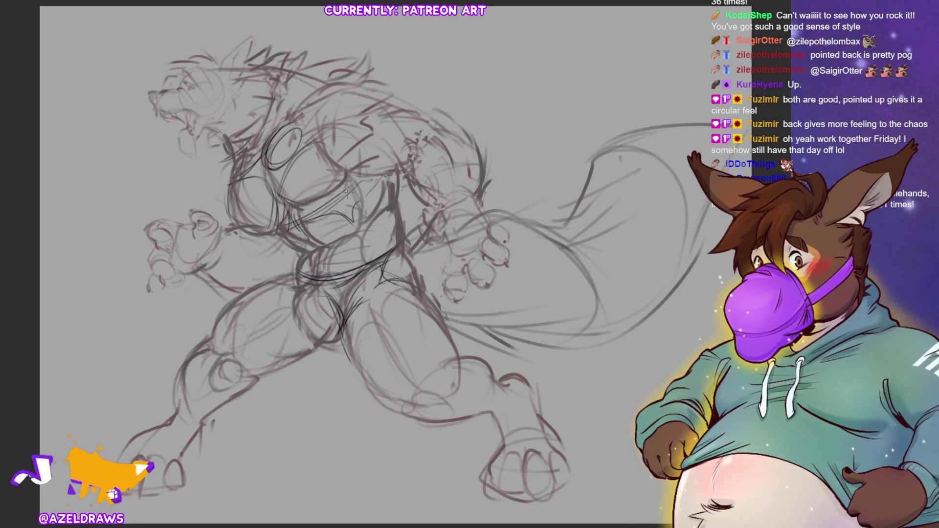
pyautogui.moveTo(350, 235); pyautogui.dragTo(318, 240)
pyautogui.moveTo(379, 244)
pyautogui.mouseDown()
pyautogui.moveTo(348, 233)
pyautogui.moveTo(386, 232)
pyautogui.mouseUp()
pyautogui.moveTo(301, 248)
pyautogui.mouseDown()
pyautogui.moveTo(388, 227)
pyautogui.moveTo(308, 266)
pyautogui.moveTo(296, 242)
pyautogui.mouseUp()
pyautogui.moveTo(287, 179); pyautogui.dragTo(276, 197)
pyautogui.moveTo(314, 149); pyautogui.dragTo(279, 187)
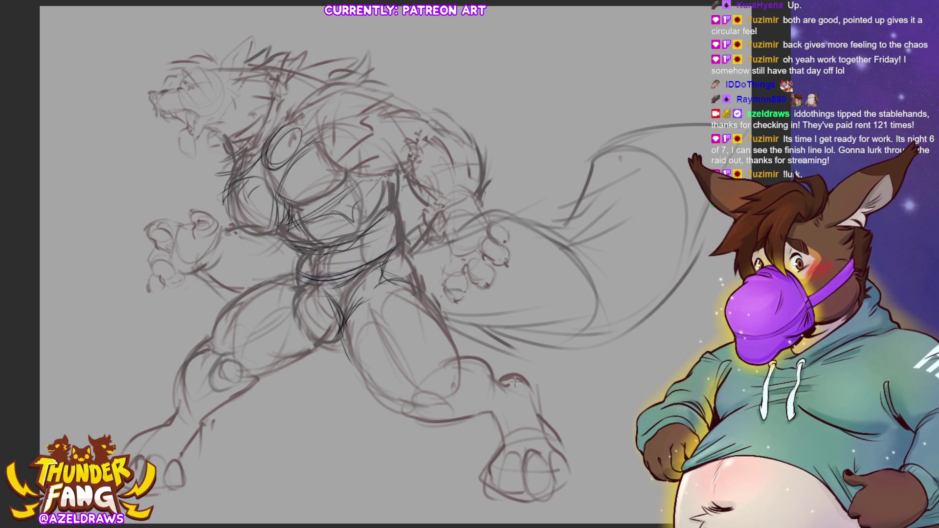
# Refine the upper chest, neck and torso strokes, and start a dark curve down the leg
pyautogui.moveTo(363, 160)
pyautogui.mouseDown()
pyautogui.moveTo(377, 115)
pyautogui.moveTo(403, 101)
pyautogui.moveTo(356, 153)
pyautogui.moveTo(335, 138)
pyautogui.moveTo(327, 154)
pyautogui.moveTo(329, 115)
pyautogui.moveTo(327, 147)
pyautogui.moveTo(342, 128)
pyautogui.moveTo(317, 142)
pyautogui.mouseUp()
pyautogui.moveTo(317, 100)
pyautogui.mouseDown()
pyautogui.moveTo(314, 131)
pyautogui.moveTo(322, 115)
pyautogui.moveTo(377, 130)
pyautogui.moveTo(396, 94)
pyautogui.moveTo(356, 169)
pyautogui.mouseUp()
pyautogui.moveTo(318, 106)
pyautogui.mouseDown()
pyautogui.moveTo(343, 74)
pyautogui.moveTo(376, 68)
pyautogui.mouseUp()
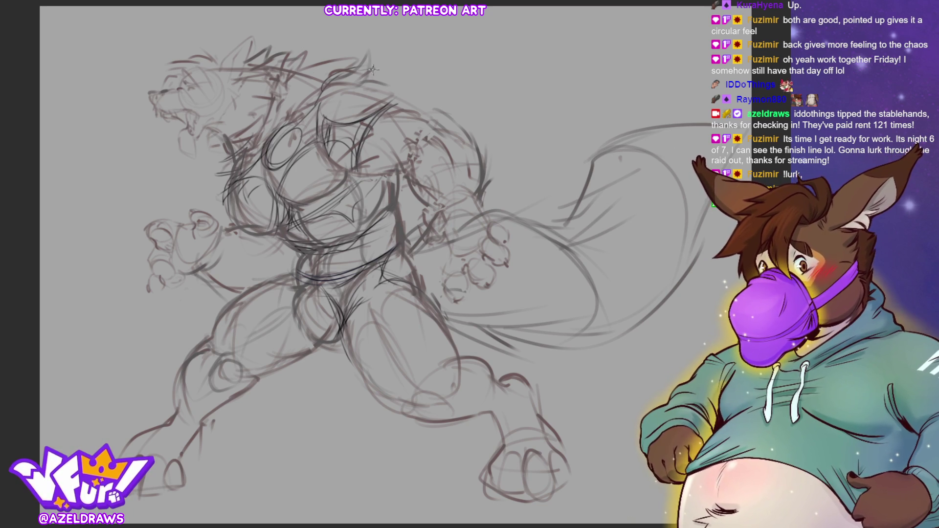
pyautogui.moveTo(308, 150)
pyautogui.mouseDown()
pyautogui.moveTo(280, 193)
pyautogui.moveTo(288, 186)
pyautogui.moveTo(283, 210)
pyautogui.mouseUp()
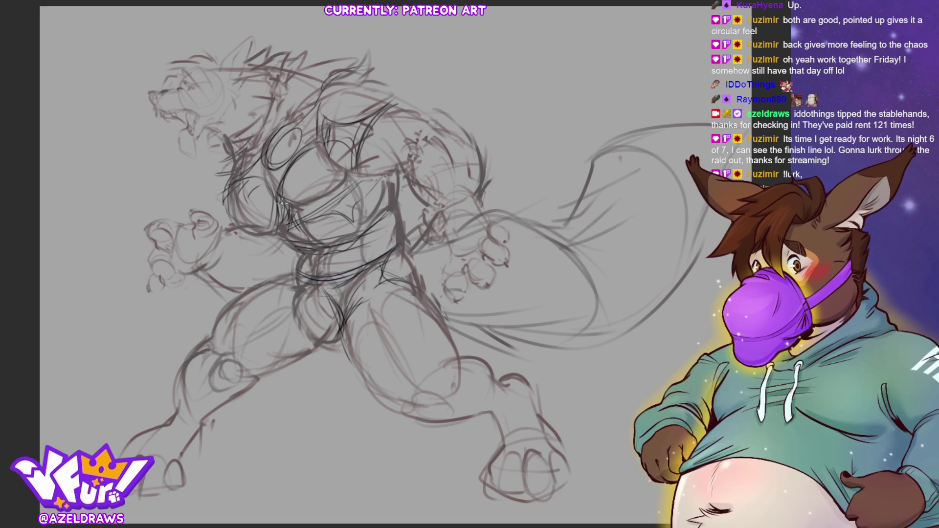
pyautogui.moveTo(274, 178); pyautogui.dragTo(277, 231)
pyautogui.moveTo(276, 174); pyautogui.dragTo(269, 199)
pyautogui.moveTo(280, 170); pyautogui.dragTo(251, 173)
pyautogui.moveTo(289, 117); pyautogui.dragTo(269, 149)
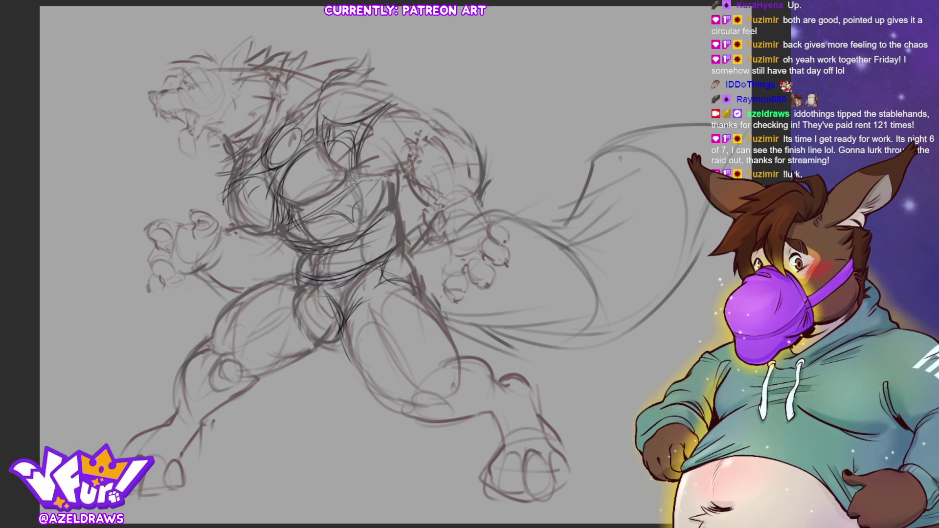
pyautogui.moveTo(340, 95)
pyautogui.mouseDown()
pyautogui.moveTo(345, 115)
pyautogui.moveTo(320, 83)
pyautogui.moveTo(304, 113)
pyautogui.moveTo(323, 79)
pyautogui.mouseUp()
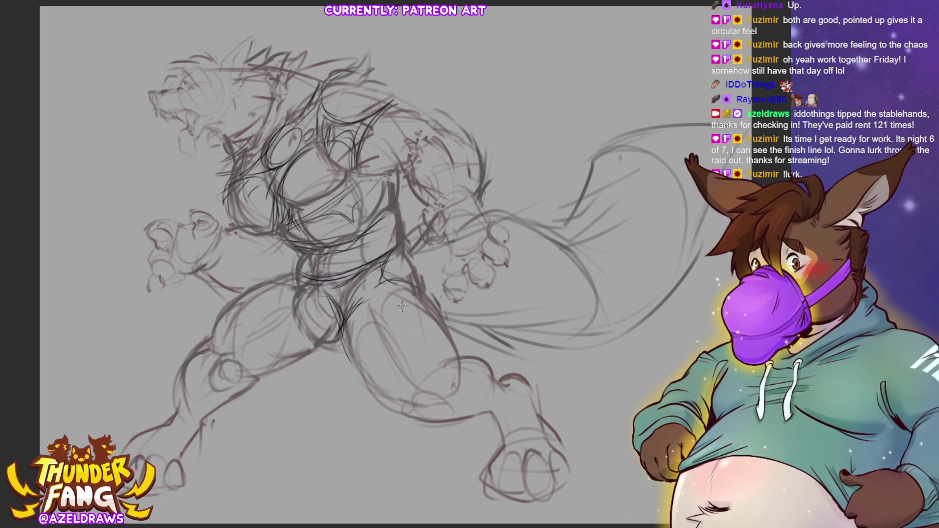
pyautogui.moveTo(389, 289)
pyautogui.mouseDown()
pyautogui.moveTo(411, 345)
pyautogui.moveTo(446, 374)
pyautogui.mouseUp()
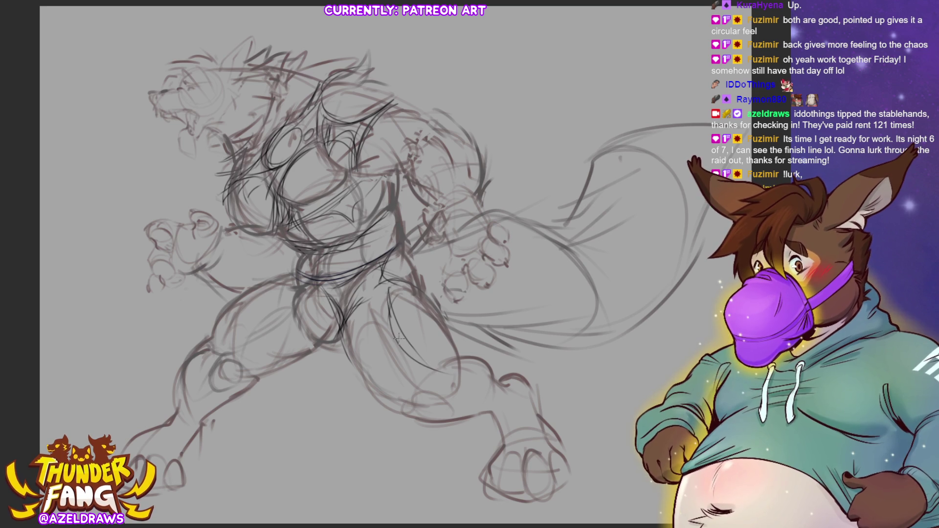
# Reinforce the leg outline with darker strokes and sketch the shorts' hem across it
pyautogui.moveTo(386, 306); pyautogui.dragTo(452, 375)
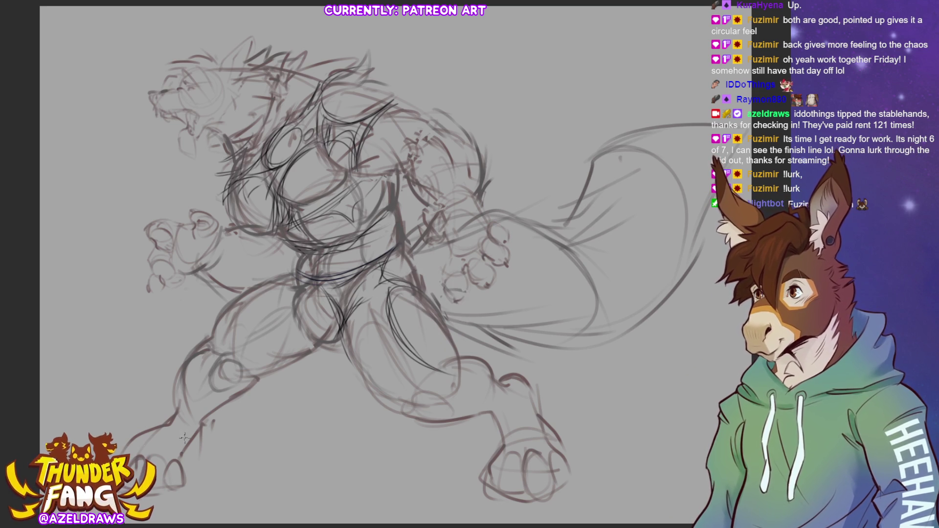
pyautogui.moveTo(384, 279)
pyautogui.mouseDown()
pyautogui.moveTo(391, 349)
pyautogui.moveTo(437, 372)
pyautogui.mouseUp()
pyautogui.moveTo(395, 297); pyautogui.dragTo(453, 362)
pyautogui.moveTo(382, 314)
pyautogui.mouseDown()
pyautogui.moveTo(408, 358)
pyautogui.moveTo(447, 376)
pyautogui.mouseUp()
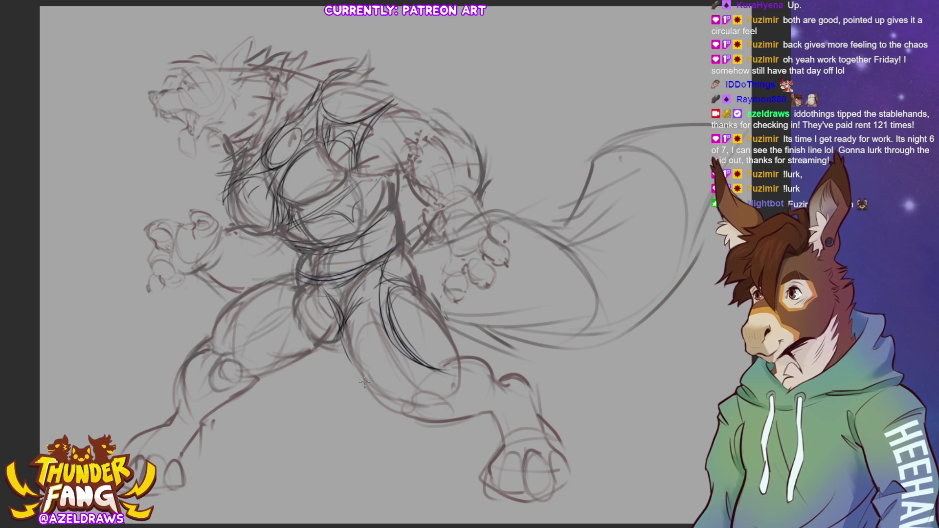
pyautogui.moveTo(333, 343)
pyautogui.mouseDown()
pyautogui.moveTo(389, 345)
pyautogui.moveTo(371, 345)
pyautogui.moveTo(373, 293)
pyautogui.moveTo(341, 324)
pyautogui.mouseUp()
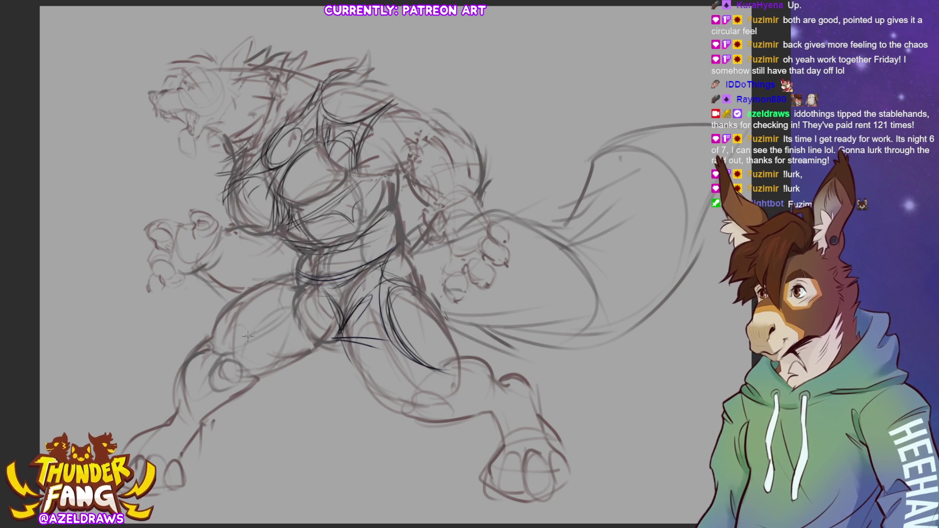
# Redraw the hip curve after undoing a stray line, and darken the crotch and right hip
pyautogui.moveTo(296, 269)
pyautogui.mouseDown()
pyautogui.moveTo(260, 277)
pyautogui.moveTo(255, 291)
pyautogui.moveTo(302, 342)
pyautogui.mouseUp()
pyautogui.hotkey('ctrl', 'z')
pyautogui.hotkey('ctrl', 'z')
pyautogui.moveTo(296, 267)
pyautogui.mouseDown()
pyautogui.moveTo(270, 288)
pyautogui.moveTo(267, 313)
pyautogui.moveTo(298, 326)
pyautogui.moveTo(264, 318)
pyautogui.mouseUp()
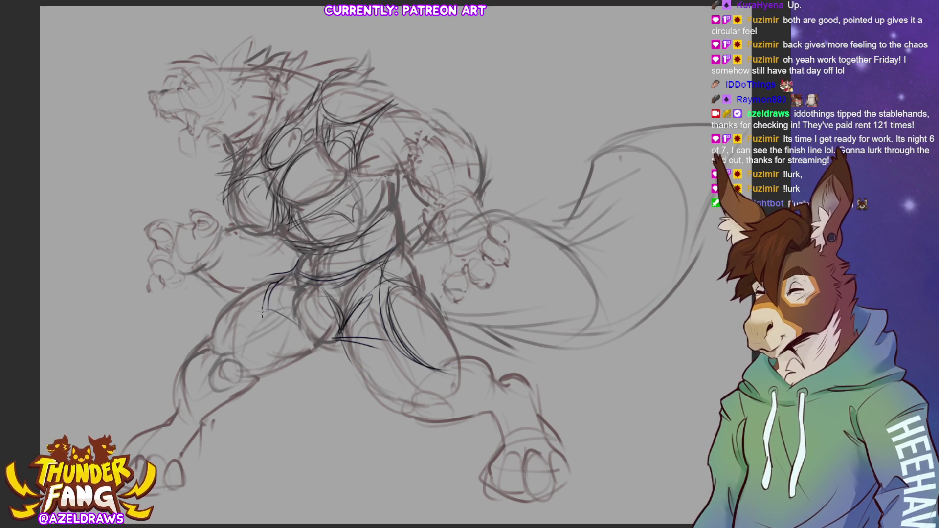
pyautogui.moveTo(269, 283); pyautogui.dragTo(293, 272)
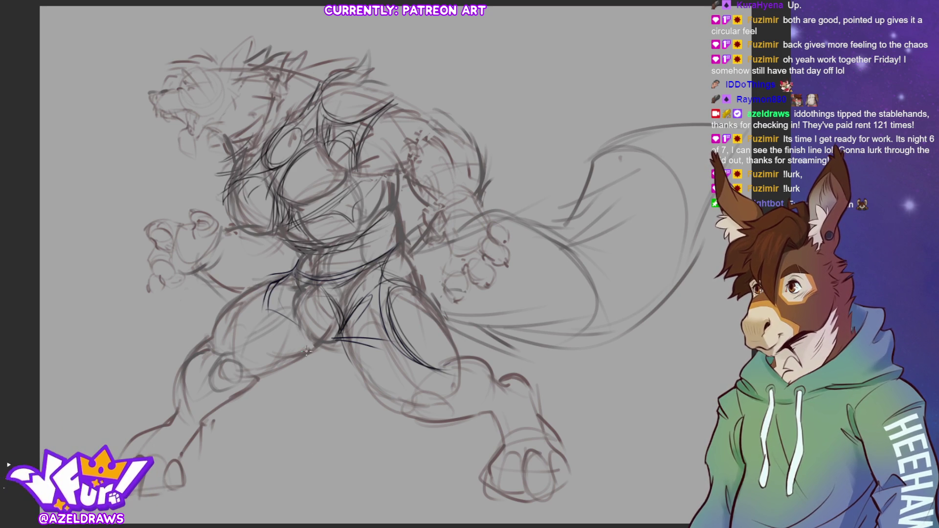
pyautogui.moveTo(264, 342)
pyautogui.mouseDown()
pyautogui.moveTo(311, 347)
pyautogui.moveTo(313, 337)
pyautogui.moveTo(284, 365)
pyautogui.moveTo(340, 348)
pyautogui.mouseUp()
pyautogui.moveTo(306, 336)
pyautogui.mouseDown()
pyautogui.moveTo(331, 331)
pyautogui.moveTo(323, 318)
pyautogui.moveTo(329, 297)
pyautogui.moveTo(367, 272)
pyautogui.mouseUp()
pyautogui.moveTo(317, 292); pyautogui.dragTo(327, 310)
pyautogui.moveTo(362, 275)
pyautogui.mouseDown()
pyautogui.moveTo(336, 316)
pyautogui.moveTo(298, 314)
pyautogui.moveTo(296, 300)
pyautogui.mouseUp()
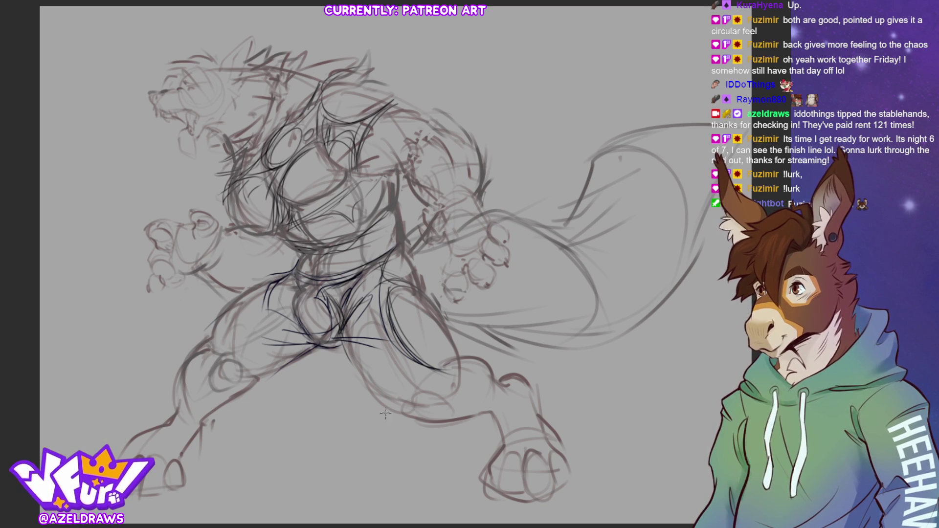
pyautogui.moveTo(415, 276)
pyautogui.mouseDown()
pyautogui.moveTo(409, 255)
pyautogui.moveTo(422, 284)
pyautogui.mouseUp()
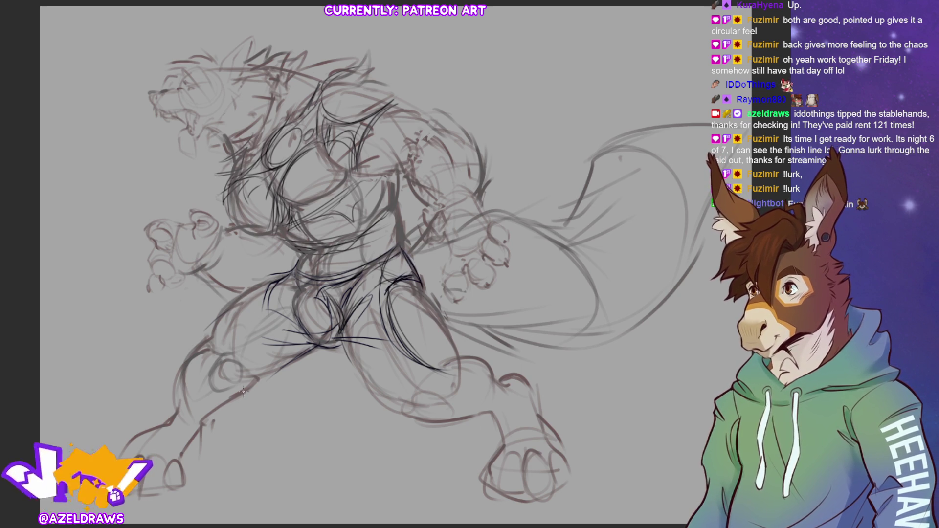
# Shape the left knee, thigh, shin and ankle in dark lines with ragged torn shorts edges
pyautogui.moveTo(207, 344)
pyautogui.mouseDown()
pyautogui.moveTo(226, 313)
pyautogui.moveTo(252, 330)
pyautogui.moveTo(196, 333)
pyautogui.moveTo(240, 357)
pyautogui.mouseUp()
pyautogui.moveTo(241, 316)
pyautogui.mouseDown()
pyautogui.moveTo(254, 349)
pyautogui.moveTo(242, 356)
pyautogui.mouseUp()
pyautogui.moveTo(228, 312)
pyautogui.mouseDown()
pyautogui.moveTo(277, 280)
pyautogui.moveTo(198, 337)
pyautogui.moveTo(255, 355)
pyautogui.moveTo(243, 391)
pyautogui.moveTo(304, 355)
pyautogui.mouseUp()
pyautogui.moveTo(249, 382)
pyautogui.mouseDown()
pyautogui.moveTo(294, 362)
pyautogui.moveTo(241, 391)
pyautogui.mouseUp()
pyautogui.moveTo(213, 354)
pyautogui.mouseDown()
pyautogui.moveTo(192, 349)
pyautogui.moveTo(162, 383)
pyautogui.moveTo(198, 363)
pyautogui.moveTo(219, 392)
pyautogui.moveTo(227, 387)
pyautogui.moveTo(218, 405)
pyautogui.mouseUp()
pyautogui.moveTo(247, 374)
pyautogui.mouseDown()
pyautogui.moveTo(225, 409)
pyautogui.moveTo(259, 374)
pyautogui.moveTo(256, 412)
pyautogui.moveTo(238, 416)
pyautogui.moveTo(259, 408)
pyautogui.mouseUp()
pyautogui.moveTo(209, 351); pyautogui.dragTo(175, 374)
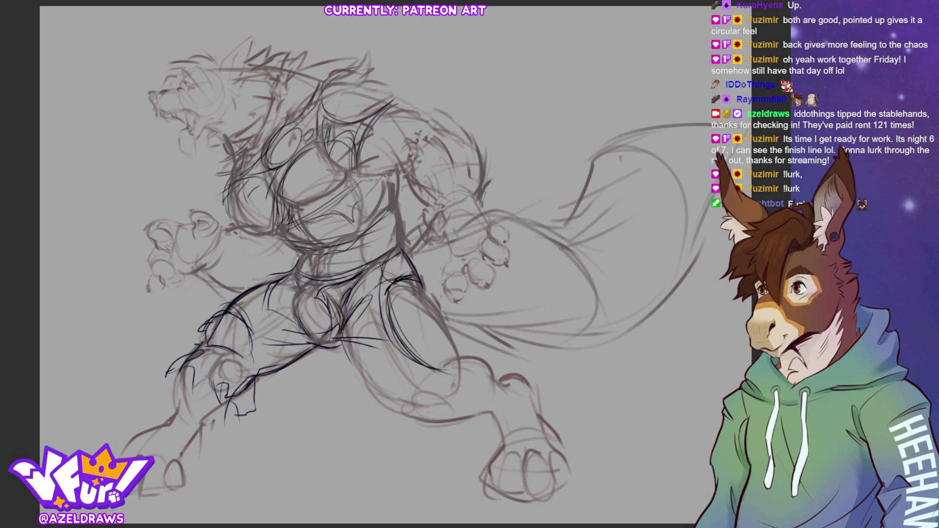
pyautogui.moveTo(202, 324)
pyautogui.mouseDown()
pyautogui.moveTo(252, 346)
pyautogui.moveTo(241, 349)
pyautogui.moveTo(249, 341)
pyautogui.moveTo(216, 362)
pyautogui.mouseUp()
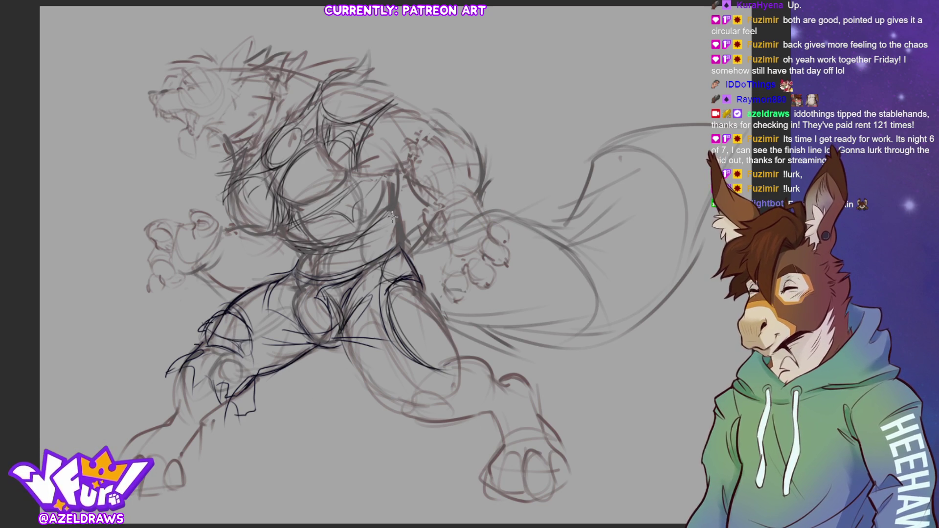
# Darken the left lower-leg contour, foot and foot underside, then add waistline and hip strokes
pyautogui.moveTo(272, 344)
pyautogui.mouseDown()
pyautogui.moveTo(255, 339)
pyautogui.moveTo(278, 337)
pyautogui.mouseUp()
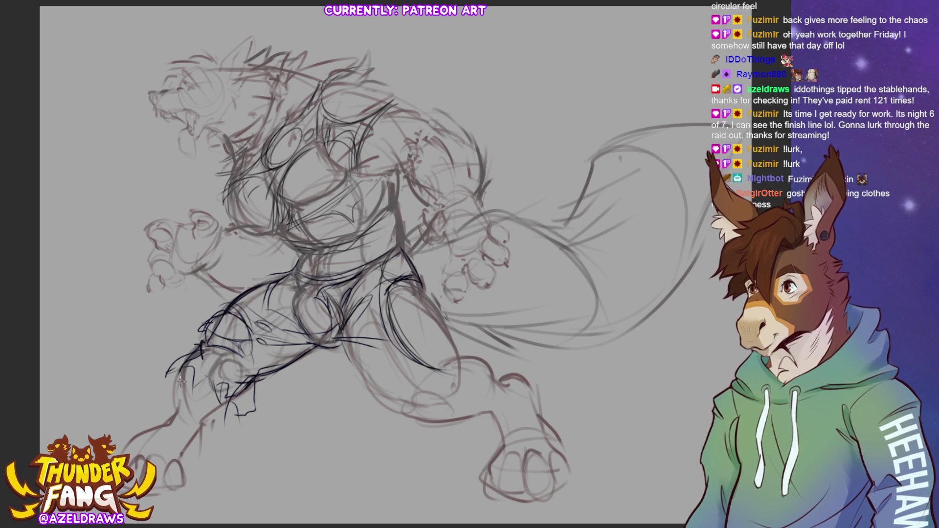
pyautogui.moveTo(184, 377); pyautogui.dragTo(219, 411)
pyautogui.moveTo(179, 368); pyautogui.dragTo(186, 406)
pyautogui.moveTo(176, 370)
pyautogui.mouseDown()
pyautogui.moveTo(169, 421)
pyautogui.moveTo(196, 433)
pyautogui.moveTo(216, 407)
pyautogui.mouseUp()
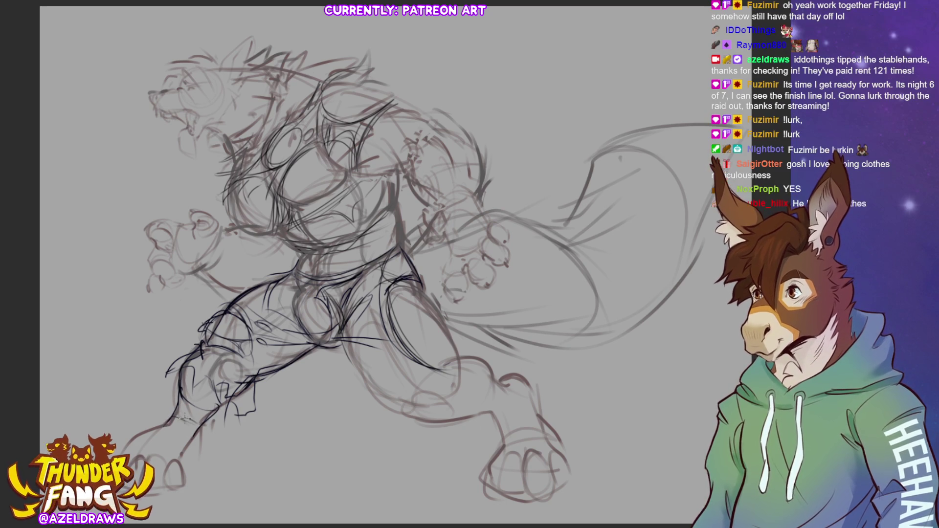
pyautogui.moveTo(172, 417)
pyautogui.mouseDown()
pyautogui.moveTo(205, 432)
pyautogui.moveTo(201, 448)
pyautogui.moveTo(171, 401)
pyautogui.moveTo(138, 436)
pyautogui.mouseUp()
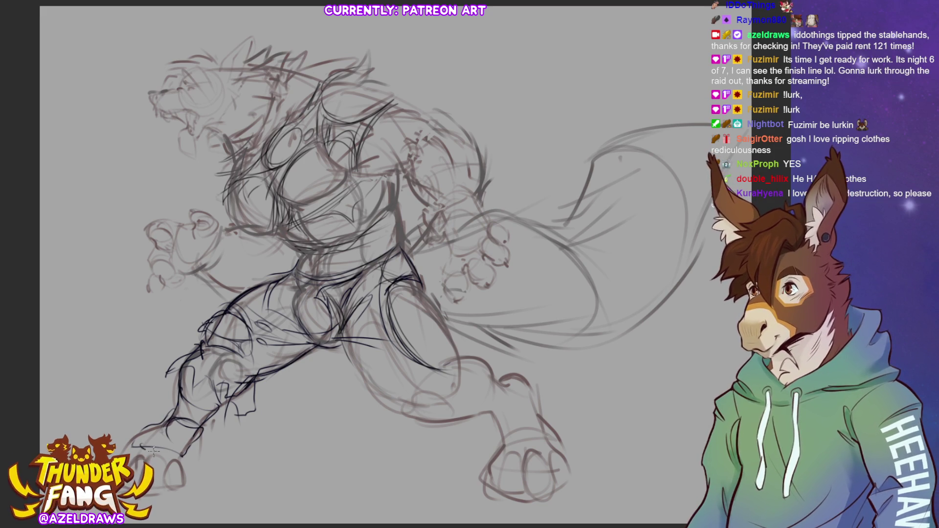
pyautogui.moveTo(142, 443); pyautogui.dragTo(184, 445)
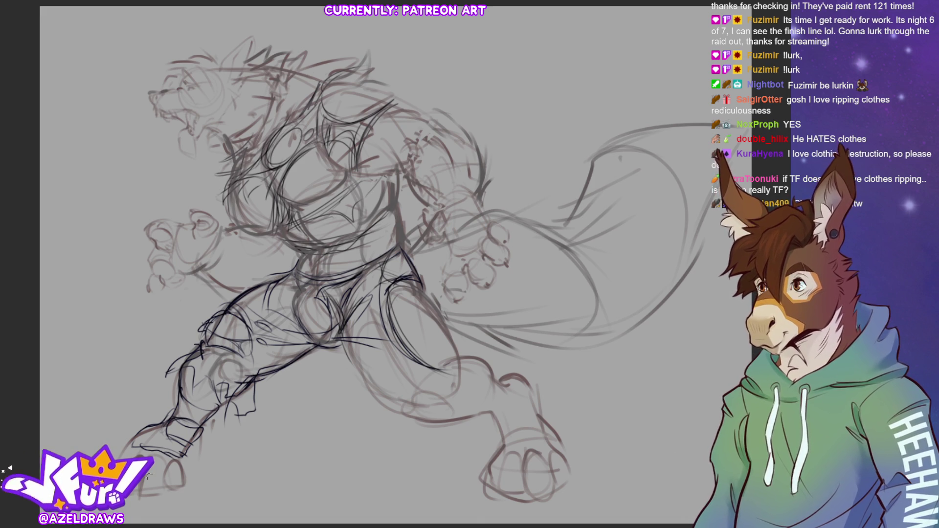
pyautogui.moveTo(364, 286)
pyautogui.mouseDown()
pyautogui.moveTo(393, 280)
pyautogui.moveTo(371, 281)
pyautogui.moveTo(398, 259)
pyautogui.moveTo(362, 278)
pyautogui.moveTo(400, 245)
pyautogui.moveTo(354, 281)
pyautogui.mouseUp()
pyautogui.moveTo(409, 241); pyautogui.dragTo(390, 267)
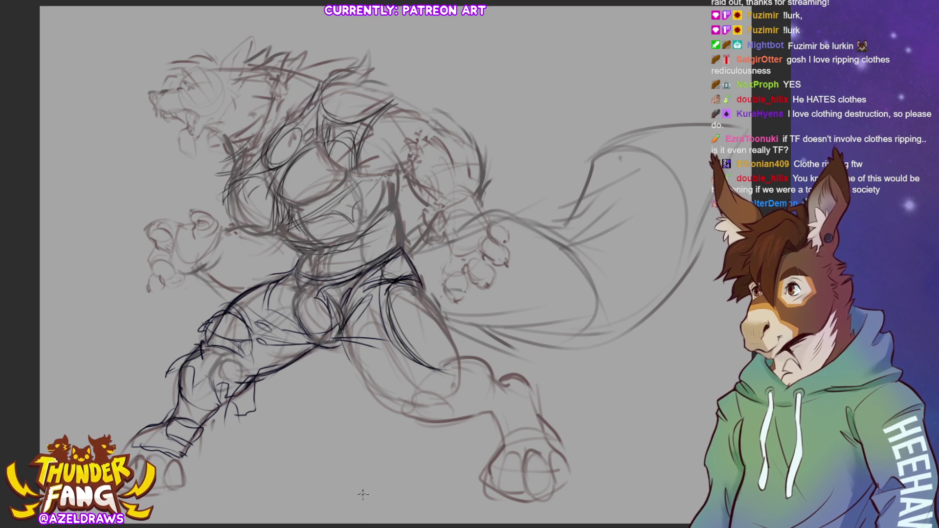
# Darken the right leg, kneecap, lower leg, crotch and thigh underside, plus spiky fur atop the head
pyautogui.moveTo(350, 342)
pyautogui.mouseDown()
pyautogui.moveTo(369, 384)
pyautogui.moveTo(419, 414)
pyautogui.mouseUp()
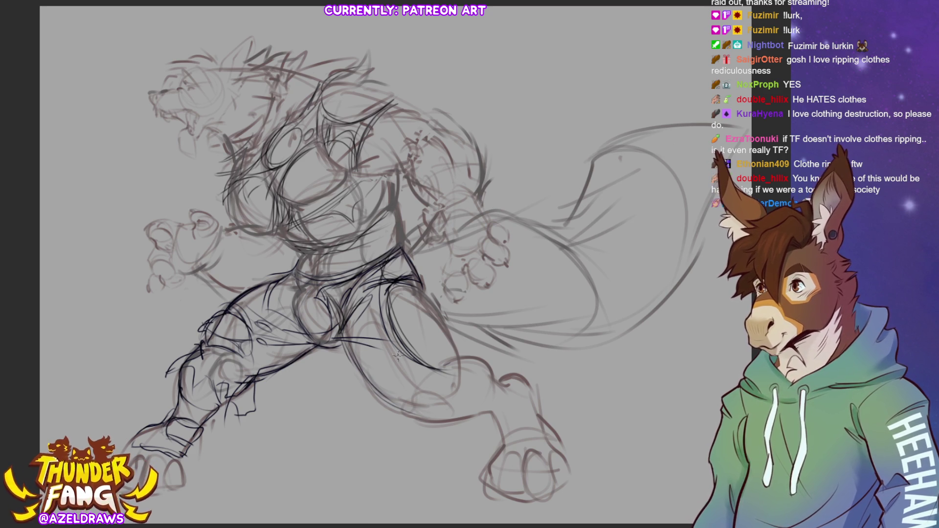
pyautogui.moveTo(369, 379)
pyautogui.mouseDown()
pyautogui.moveTo(409, 376)
pyautogui.moveTo(410, 386)
pyautogui.moveTo(387, 358)
pyautogui.mouseUp()
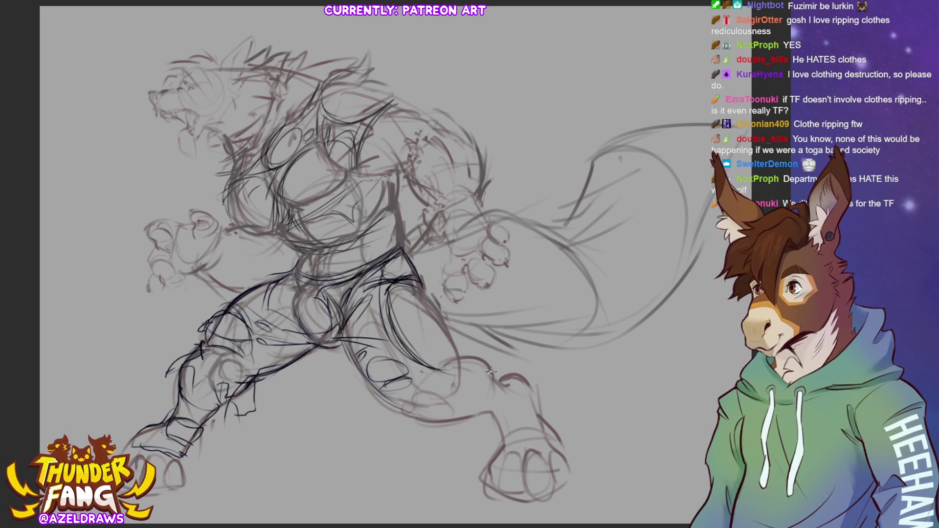
pyautogui.moveTo(416, 399)
pyautogui.mouseDown()
pyautogui.moveTo(443, 387)
pyautogui.moveTo(445, 411)
pyautogui.mouseUp()
pyautogui.moveTo(459, 354)
pyautogui.mouseDown()
pyautogui.moveTo(460, 391)
pyautogui.moveTo(461, 379)
pyautogui.mouseUp()
pyautogui.moveTo(438, 307)
pyautogui.mouseDown()
pyautogui.moveTo(416, 289)
pyautogui.moveTo(443, 309)
pyautogui.moveTo(459, 353)
pyautogui.moveTo(446, 372)
pyautogui.mouseUp()
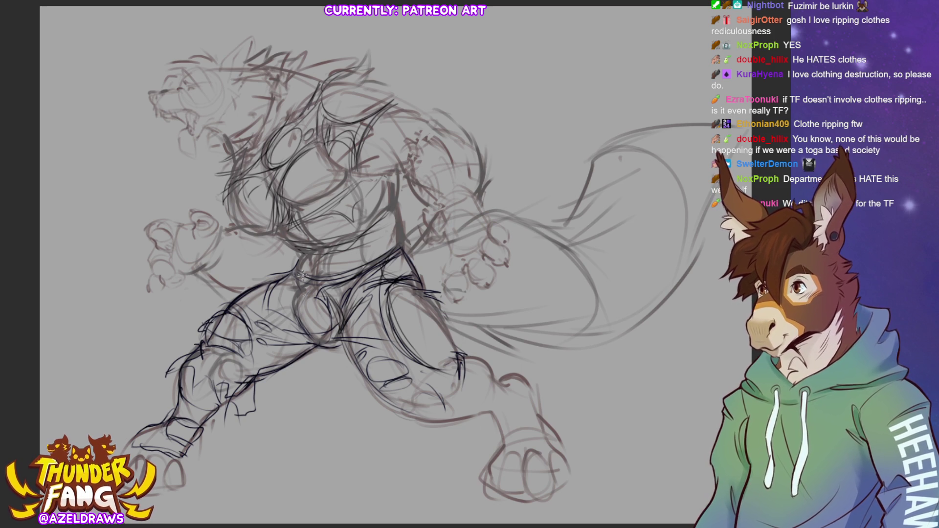
pyautogui.moveTo(299, 308)
pyautogui.mouseDown()
pyautogui.moveTo(293, 279)
pyautogui.moveTo(297, 293)
pyautogui.moveTo(304, 257)
pyautogui.moveTo(342, 282)
pyautogui.moveTo(299, 274)
pyautogui.moveTo(327, 276)
pyautogui.moveTo(301, 267)
pyautogui.moveTo(310, 244)
pyautogui.moveTo(346, 250)
pyautogui.moveTo(401, 222)
pyautogui.mouseUp()
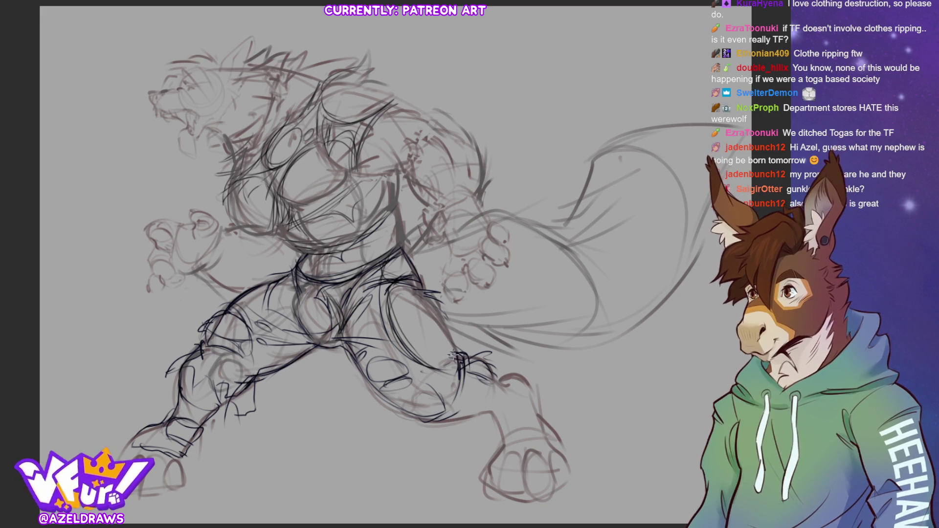
pyautogui.moveTo(445, 420)
pyautogui.mouseDown()
pyautogui.moveTo(482, 412)
pyautogui.moveTo(501, 384)
pyautogui.moveTo(494, 368)
pyautogui.moveTo(505, 399)
pyautogui.moveTo(483, 416)
pyautogui.mouseUp()
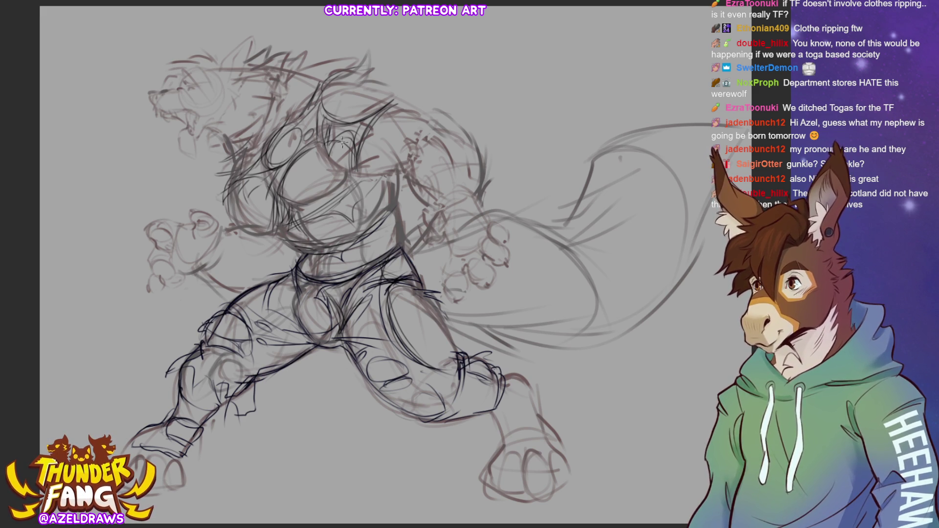
pyautogui.moveTo(304, 70)
pyautogui.mouseDown()
pyautogui.moveTo(325, 51)
pyautogui.moveTo(342, 68)
pyautogui.mouseUp()
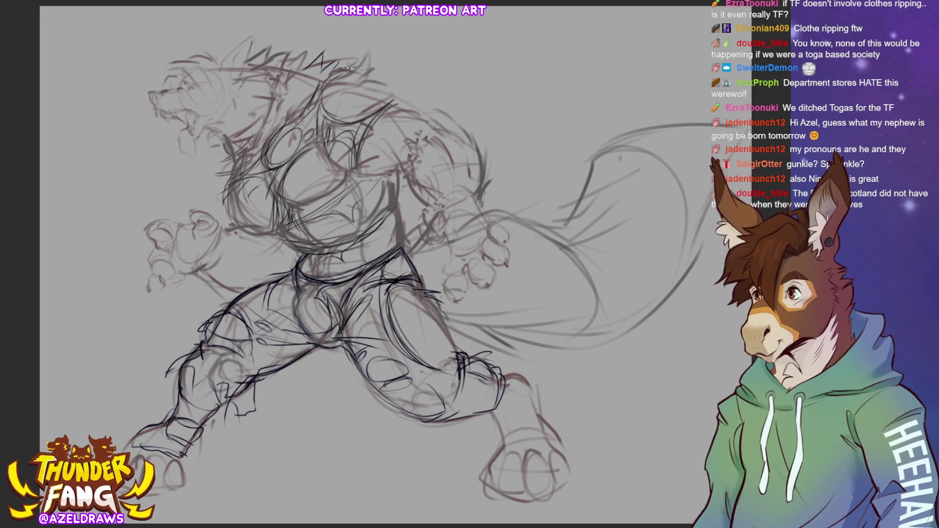
# Add zigzag fur strokes on the head top and darken the shaggy fur along the jaw and neck
pyautogui.moveTo(283, 76)
pyautogui.mouseDown()
pyautogui.moveTo(274, 100)
pyautogui.moveTo(278, 84)
pyautogui.mouseUp()
pyautogui.moveTo(239, 127)
pyautogui.mouseDown()
pyautogui.moveTo(232, 134)
pyautogui.moveTo(248, 113)
pyautogui.mouseUp()
pyautogui.moveTo(248, 113); pyautogui.dragTo(267, 80)
pyautogui.moveTo(220, 130); pyautogui.dragTo(245, 123)
pyautogui.moveTo(253, 107)
pyautogui.mouseDown()
pyautogui.moveTo(214, 136)
pyautogui.moveTo(230, 146)
pyautogui.mouseUp()
pyautogui.moveTo(264, 121); pyautogui.dragTo(241, 142)
pyautogui.moveTo(277, 72)
pyautogui.mouseDown()
pyautogui.moveTo(258, 131)
pyautogui.moveTo(229, 149)
pyautogui.mouseUp()
pyautogui.moveTo(237, 139)
pyautogui.mouseDown()
pyautogui.moveTo(215, 140)
pyautogui.moveTo(205, 172)
pyautogui.mouseUp()
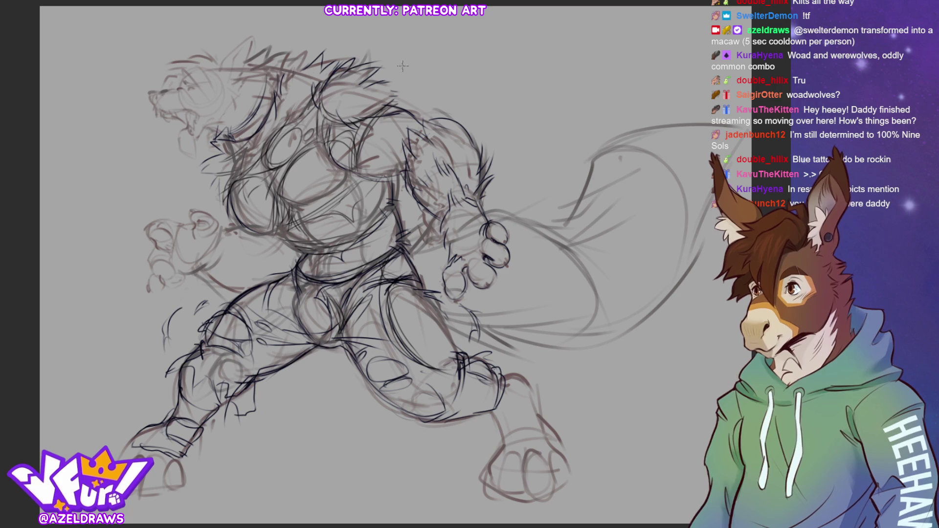
# Add arcing fur tufts above the head and darken the linework along the right-hand foot
pyautogui.moveTo(372, 36)
pyautogui.mouseDown()
pyautogui.moveTo(430, 49)
pyautogui.moveTo(416, 59)
pyautogui.moveTo(424, 93)
pyautogui.mouseUp()
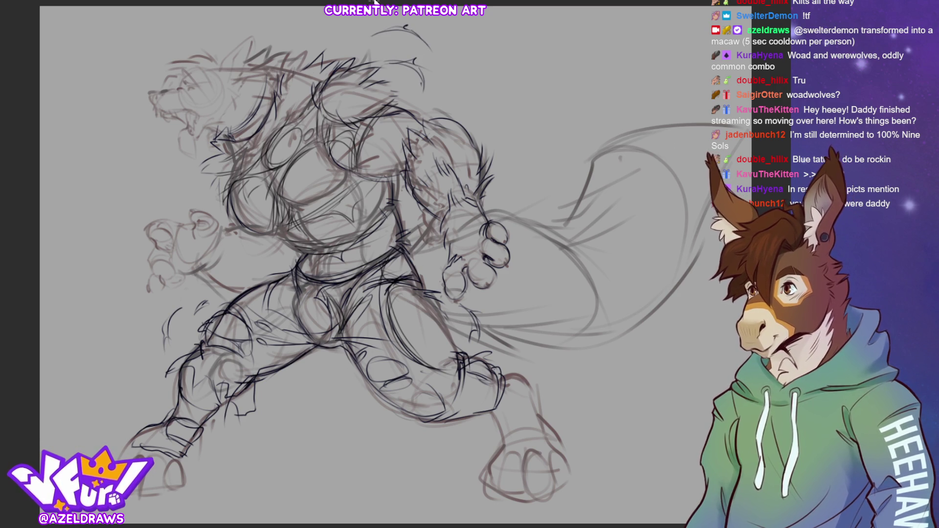
pyautogui.moveTo(390, 35); pyautogui.dragTo(376, 49)
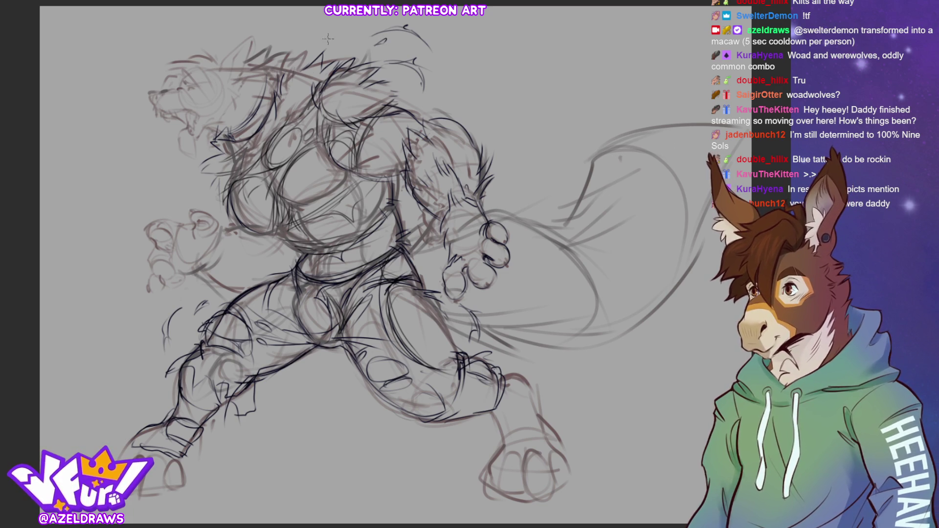
pyautogui.moveTo(328, 34); pyautogui.dragTo(360, 22)
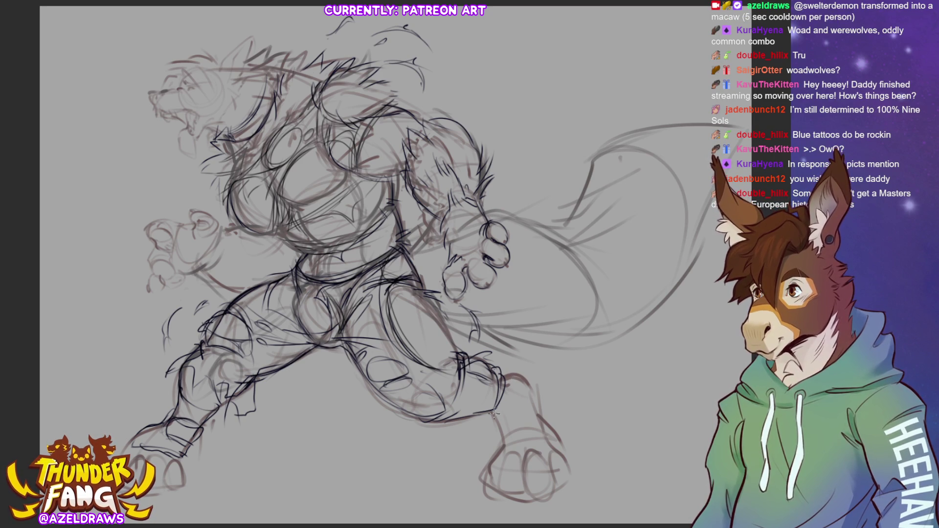
pyautogui.moveTo(497, 411)
pyautogui.mouseDown()
pyautogui.moveTo(529, 403)
pyautogui.moveTo(533, 386)
pyautogui.moveTo(497, 421)
pyautogui.moveTo(504, 431)
pyautogui.moveTo(490, 427)
pyautogui.moveTo(522, 431)
pyautogui.mouseUp()
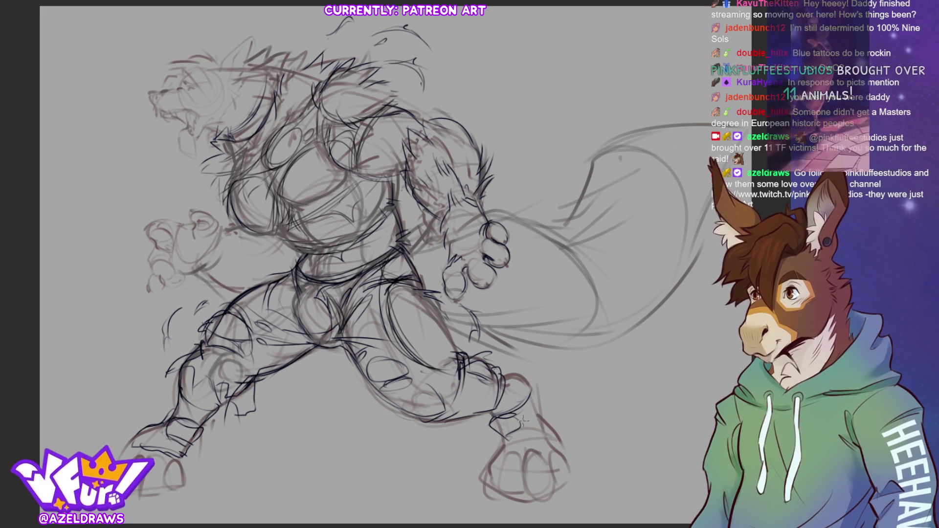
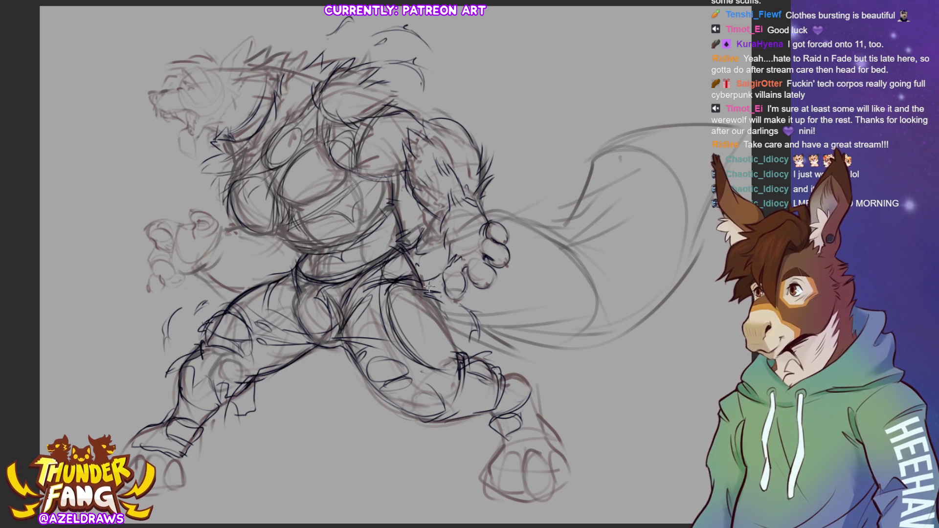
# Sketch short fur strokes around the werewolf's forearm, shoulder, fist and along the arm
pyautogui.moveTo(437, 258); pyautogui.dragTo(440, 255)
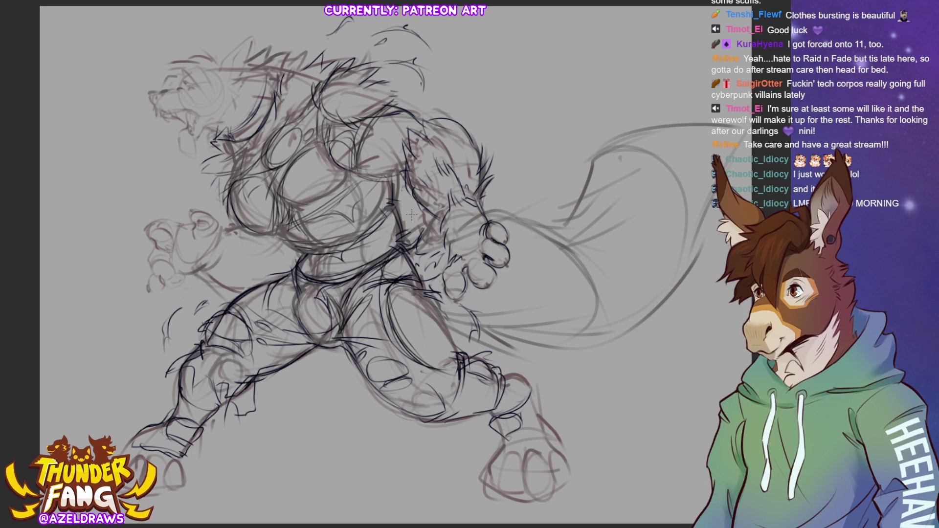
pyautogui.moveTo(513, 182)
pyautogui.mouseDown()
pyautogui.moveTo(490, 191)
pyautogui.moveTo(514, 186)
pyautogui.mouseUp()
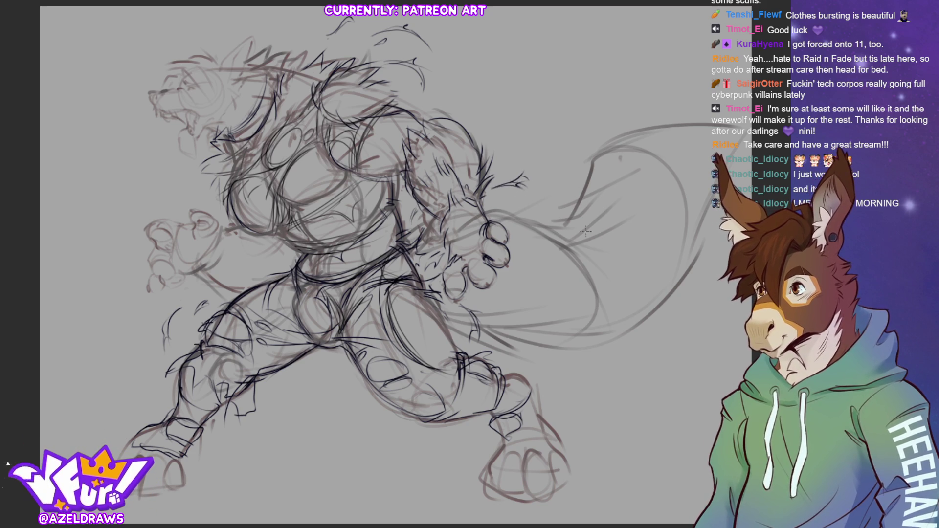
pyautogui.moveTo(518, 218); pyautogui.dragTo(531, 249)
pyautogui.moveTo(517, 217)
pyautogui.mouseDown()
pyautogui.moveTo(532, 244)
pyautogui.moveTo(550, 235)
pyautogui.mouseUp()
pyautogui.moveTo(513, 203); pyautogui.dragTo(538, 220)
pyautogui.moveTo(501, 291)
pyautogui.mouseDown()
pyautogui.moveTo(506, 316)
pyautogui.moveTo(516, 294)
pyautogui.moveTo(499, 345)
pyautogui.mouseUp()
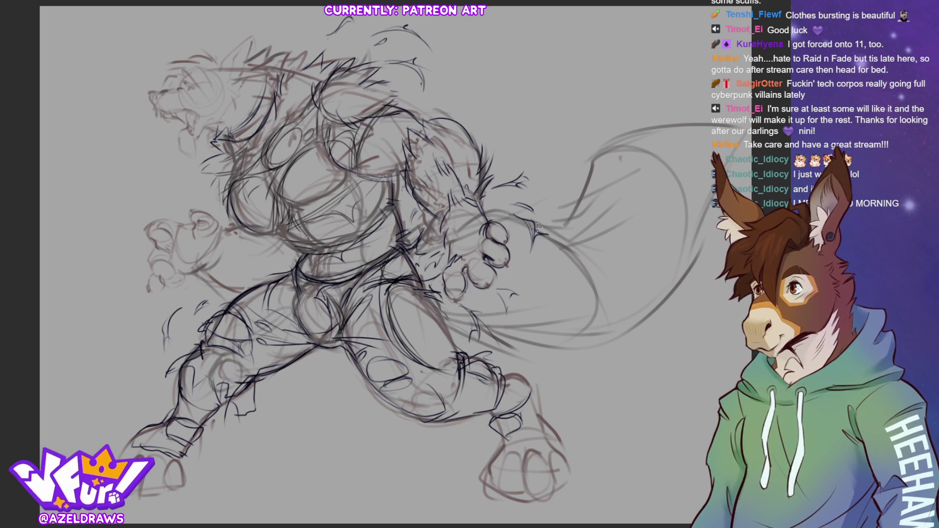
pyautogui.moveTo(486, 207); pyautogui.dragTo(512, 204)
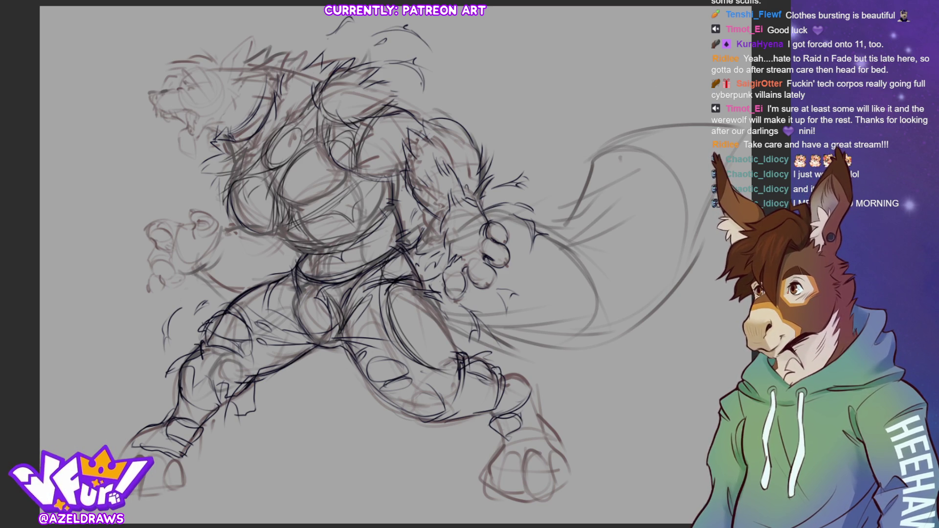
pyautogui.moveTo(484, 208)
pyautogui.mouseDown()
pyautogui.moveTo(529, 224)
pyautogui.moveTo(570, 211)
pyautogui.moveTo(560, 230)
pyautogui.moveTo(563, 216)
pyautogui.mouseUp()
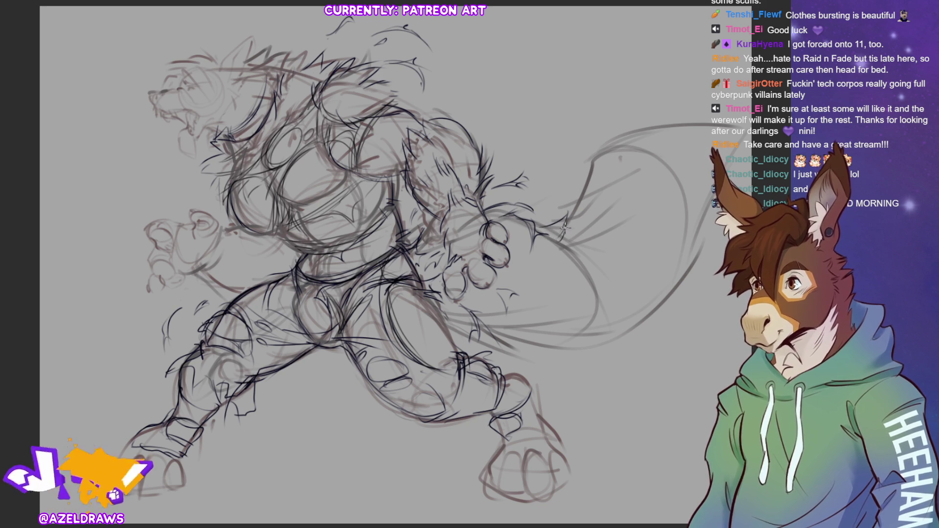
# Add fur under the tail base and wrist, then a long curve up the tail with an inner tip line
pyautogui.moveTo(609, 267)
pyautogui.mouseDown()
pyautogui.moveTo(567, 238)
pyautogui.moveTo(571, 258)
pyautogui.mouseUp()
pyautogui.moveTo(538, 287); pyautogui.dragTo(526, 278)
pyautogui.moveTo(577, 296)
pyautogui.mouseDown()
pyautogui.moveTo(526, 257)
pyautogui.moveTo(574, 294)
pyautogui.moveTo(591, 277)
pyautogui.mouseUp()
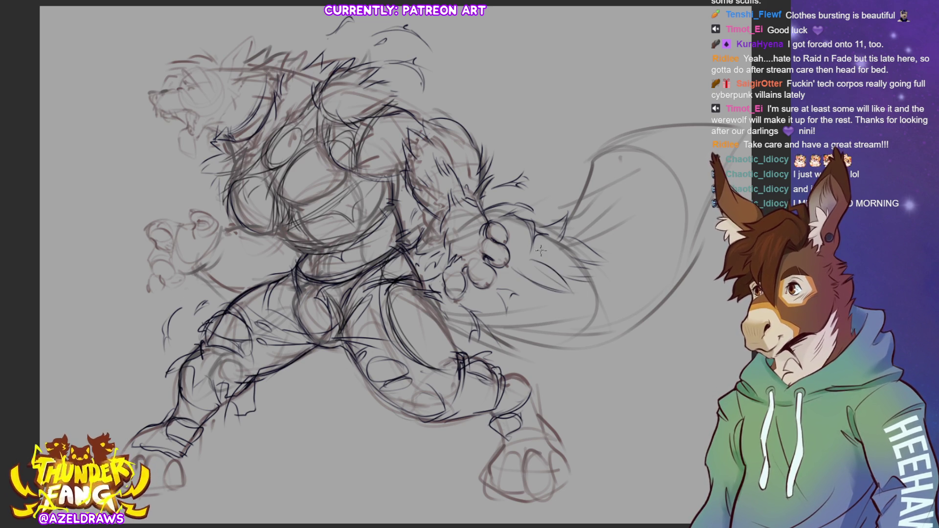
pyautogui.moveTo(525, 244); pyautogui.dragTo(557, 256)
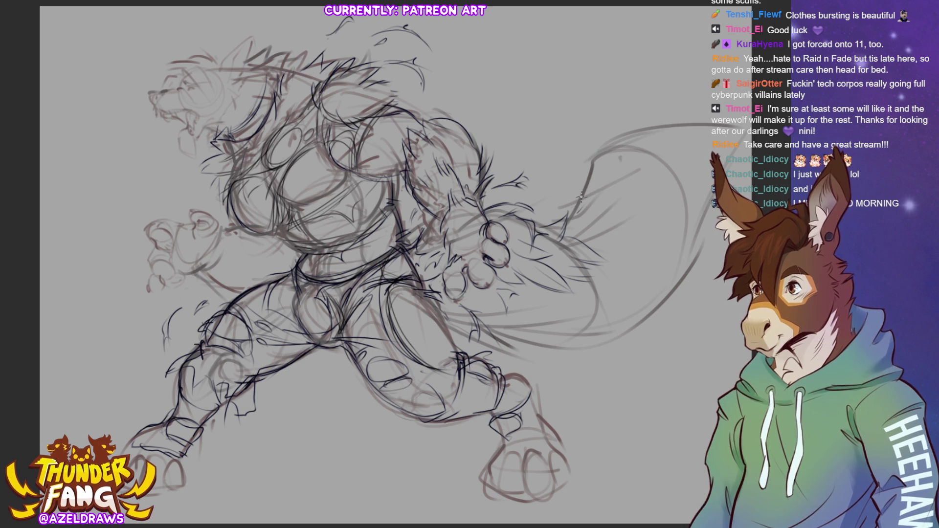
pyautogui.moveTo(571, 235)
pyautogui.mouseDown()
pyautogui.moveTo(566, 223)
pyautogui.moveTo(588, 152)
pyautogui.moveTo(623, 124)
pyautogui.moveTo(658, 114)
pyautogui.mouseUp()
pyautogui.moveTo(624, 154)
pyautogui.mouseDown()
pyautogui.moveTo(654, 115)
pyautogui.moveTo(587, 166)
pyautogui.moveTo(618, 171)
pyautogui.moveTo(634, 154)
pyautogui.moveTo(609, 198)
pyautogui.moveTo(587, 210)
pyautogui.moveTo(659, 174)
pyautogui.mouseUp()
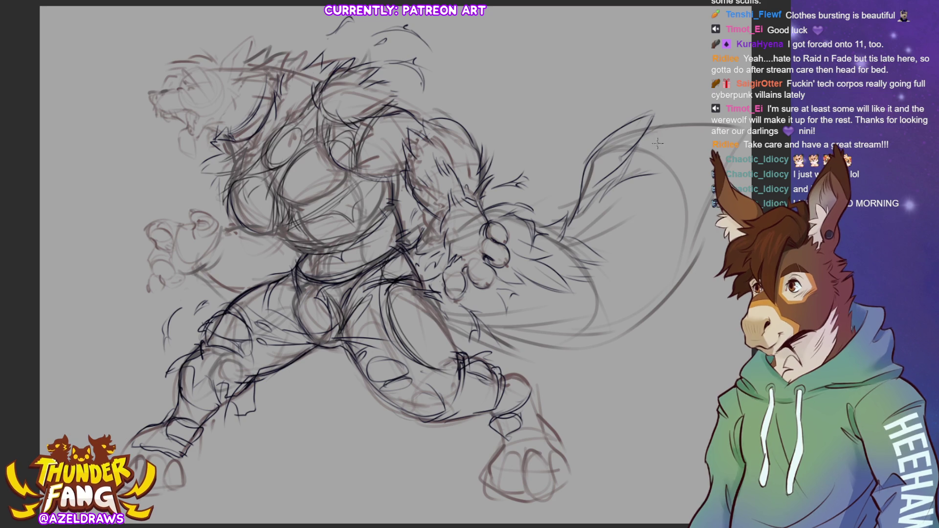
# Extend the tail tip, add fur inside the tail and faint hip strokes, and sketch the tail's lower edge
pyautogui.moveTo(653, 145)
pyautogui.mouseDown()
pyautogui.moveTo(688, 111)
pyautogui.moveTo(655, 141)
pyautogui.moveTo(679, 131)
pyautogui.mouseUp()
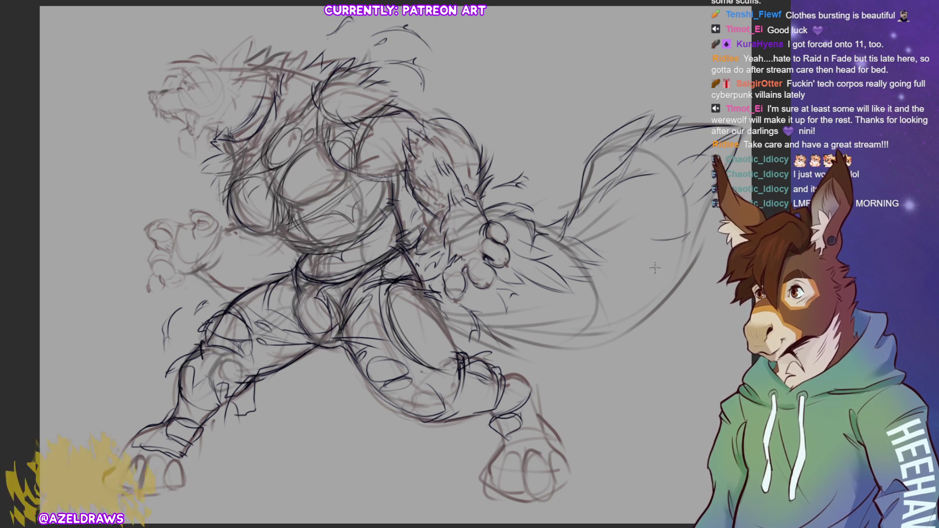
pyautogui.moveTo(670, 232)
pyautogui.mouseDown()
pyautogui.moveTo(631, 270)
pyautogui.moveTo(645, 252)
pyautogui.mouseUp()
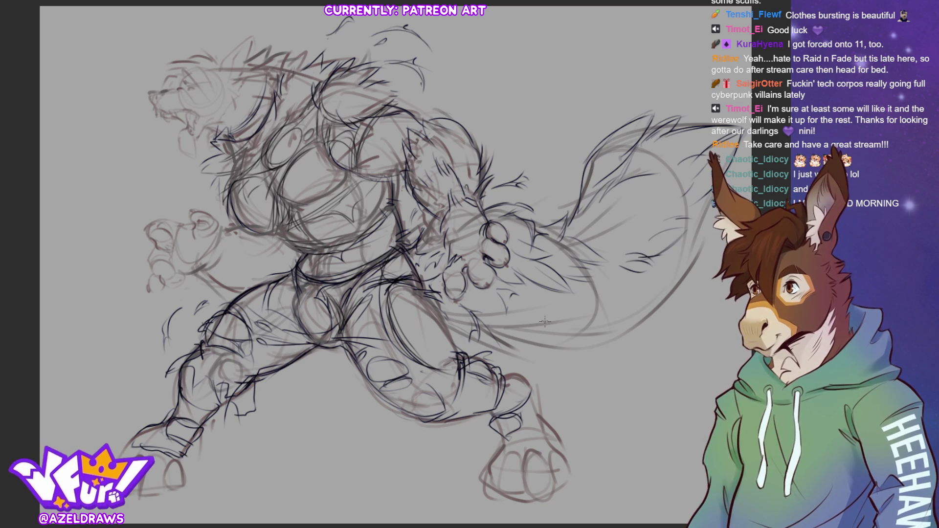
pyautogui.moveTo(450, 318)
pyautogui.mouseDown()
pyautogui.moveTo(470, 353)
pyautogui.moveTo(447, 313)
pyautogui.moveTo(470, 344)
pyautogui.moveTo(509, 352)
pyautogui.moveTo(533, 348)
pyautogui.moveTo(511, 316)
pyautogui.moveTo(533, 338)
pyautogui.moveTo(550, 323)
pyautogui.moveTo(554, 357)
pyautogui.moveTo(615, 372)
pyautogui.mouseUp()
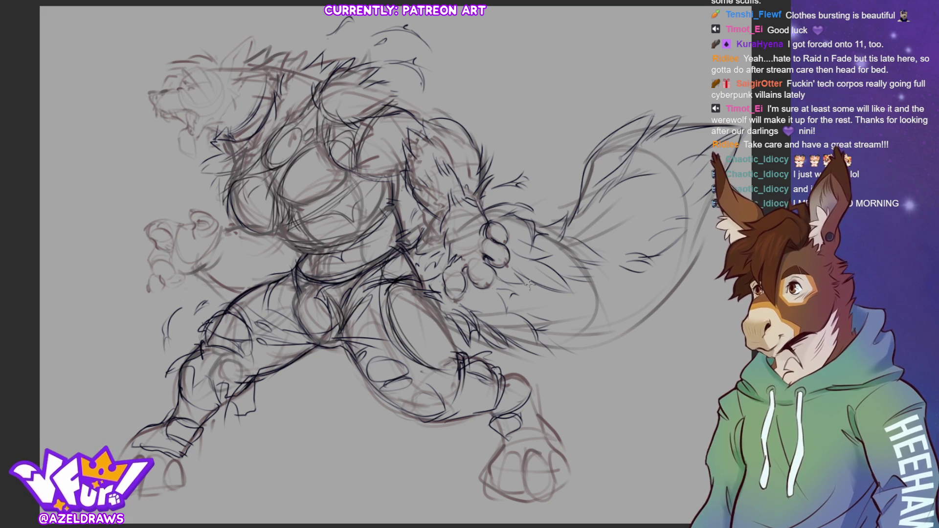
pyautogui.moveTo(518, 318)
pyautogui.mouseDown()
pyautogui.moveTo(525, 294)
pyautogui.moveTo(579, 310)
pyautogui.moveTo(550, 311)
pyautogui.moveTo(599, 302)
pyautogui.moveTo(579, 294)
pyautogui.moveTo(566, 302)
pyautogui.moveTo(601, 310)
pyautogui.moveTo(592, 301)
pyautogui.moveTo(626, 297)
pyautogui.moveTo(633, 282)
pyautogui.moveTo(644, 291)
pyautogui.mouseUp()
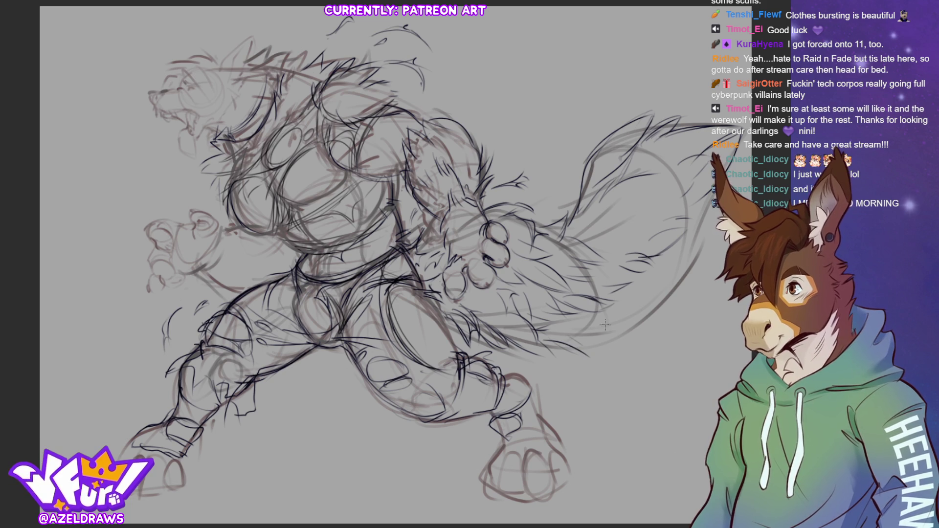
pyautogui.moveTo(563, 342)
pyautogui.mouseDown()
pyautogui.moveTo(636, 335)
pyautogui.moveTo(594, 328)
pyautogui.moveTo(587, 342)
pyautogui.moveTo(658, 312)
pyautogui.moveTo(618, 325)
pyautogui.moveTo(663, 305)
pyautogui.moveTo(678, 254)
pyautogui.mouseUp()
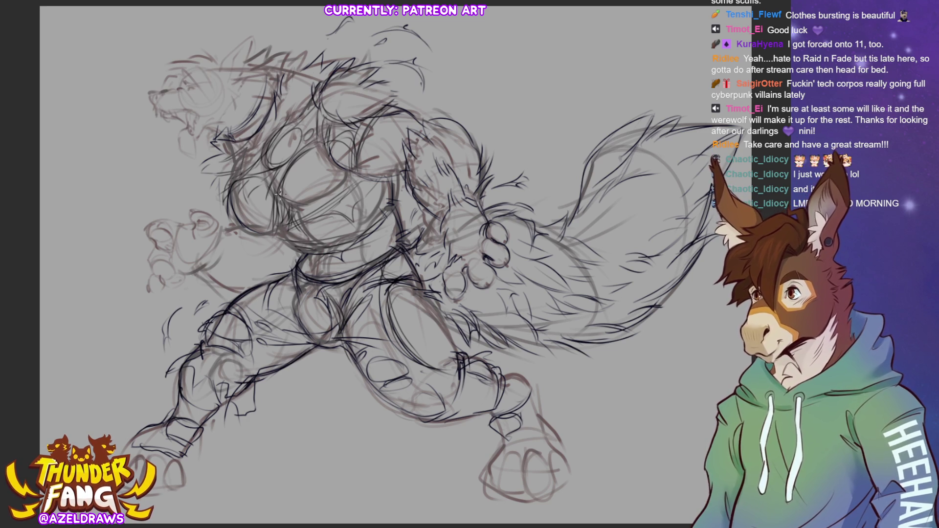
# Fit the sketch to the window, mirror the view, zoom in on the head, and ink the brow above the eye
pyautogui.scroll(5, 372, 264)
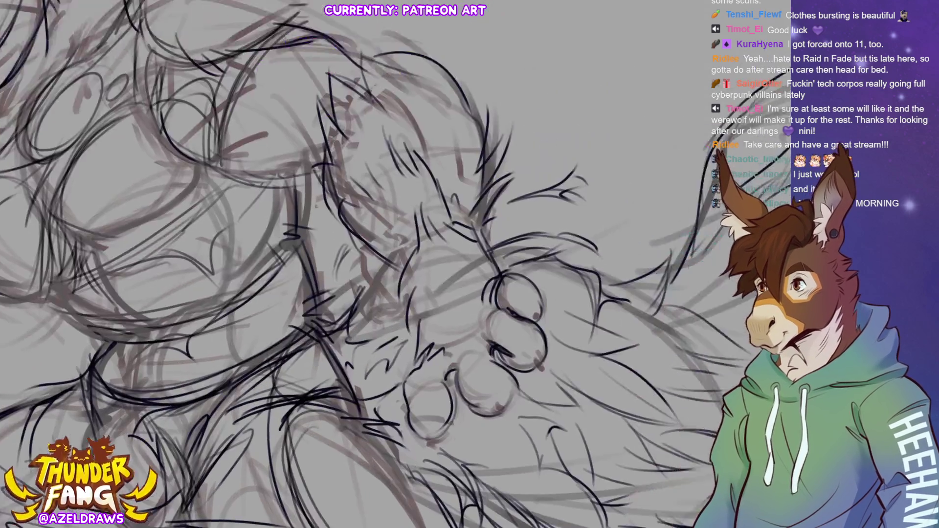
pyautogui.hscroll(-3, 372, 264)
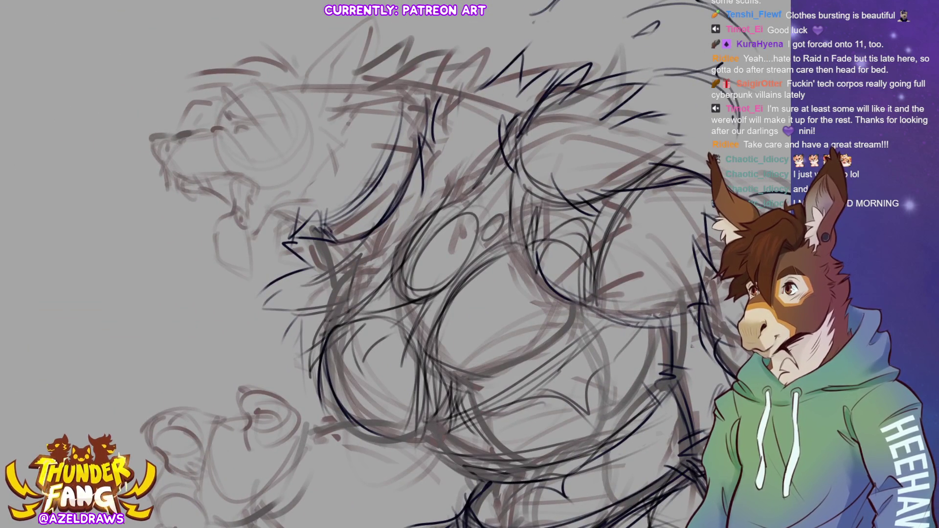
pyautogui.hotkey('ctrl', '0')
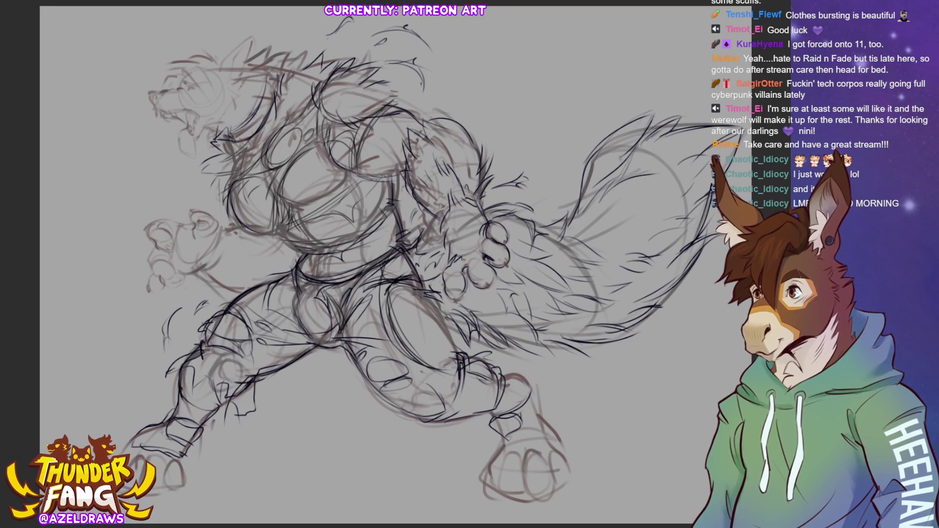
pyautogui.press('m')
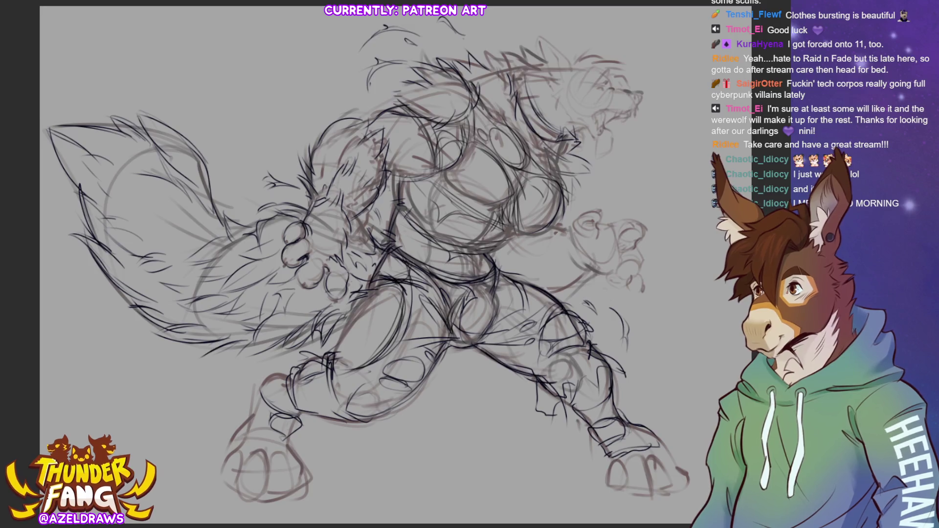
pyautogui.scroll(5, 372, 264)
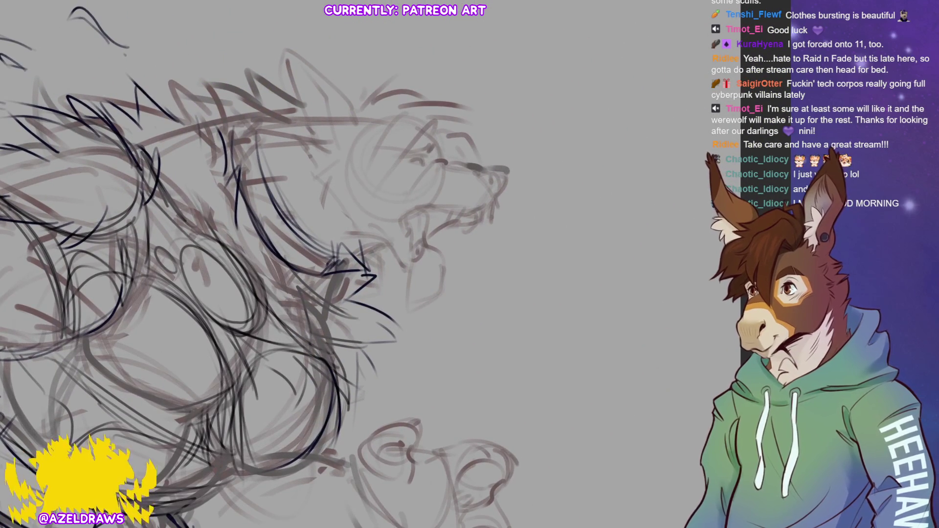
pyautogui.moveTo(428, 166)
pyautogui.mouseDown()
pyautogui.moveTo(462, 155)
pyautogui.moveTo(509, 174)
pyautogui.moveTo(503, 190)
pyautogui.moveTo(495, 181)
pyautogui.moveTo(491, 188)
pyautogui.mouseUp()
# Ink the nose, nostril and lower jaw line, undoing a stray fang stroke
pyautogui.moveTo(489, 182)
pyautogui.mouseDown()
pyautogui.moveTo(495, 198)
pyautogui.moveTo(482, 176)
pyautogui.mouseUp()
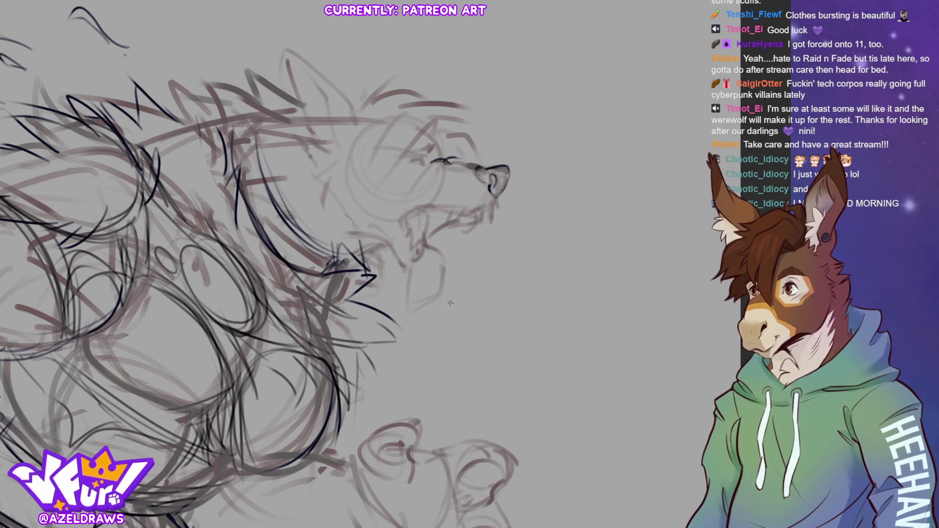
pyautogui.moveTo(399, 221)
pyautogui.mouseDown()
pyautogui.moveTo(430, 204)
pyautogui.moveTo(493, 208)
pyautogui.moveTo(495, 216)
pyautogui.moveTo(479, 217)
pyautogui.moveTo(488, 223)
pyautogui.moveTo(492, 214)
pyautogui.moveTo(455, 218)
pyautogui.moveTo(471, 218)
pyautogui.mouseUp()
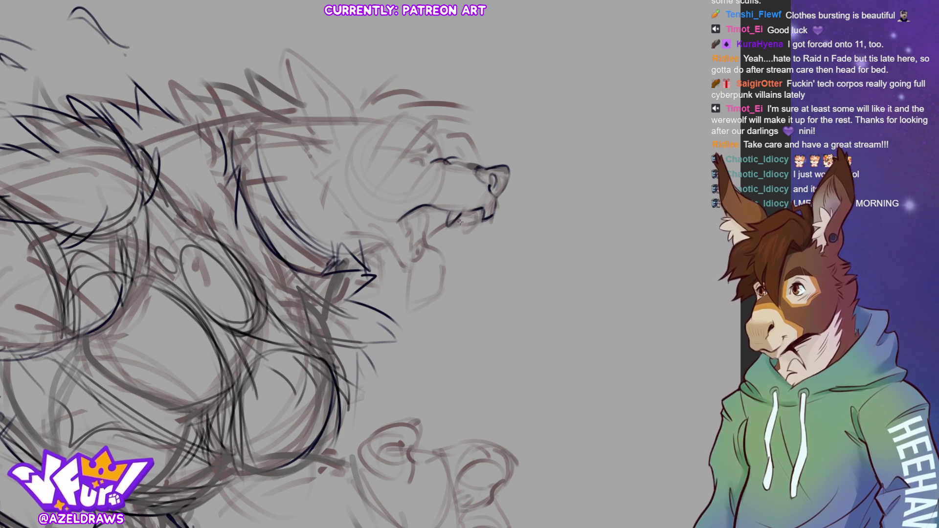
pyautogui.moveTo(441, 221); pyautogui.dragTo(465, 242)
pyautogui.hotkey('ctrl', 'z')
pyautogui.hotkey('ctrl', 'z')
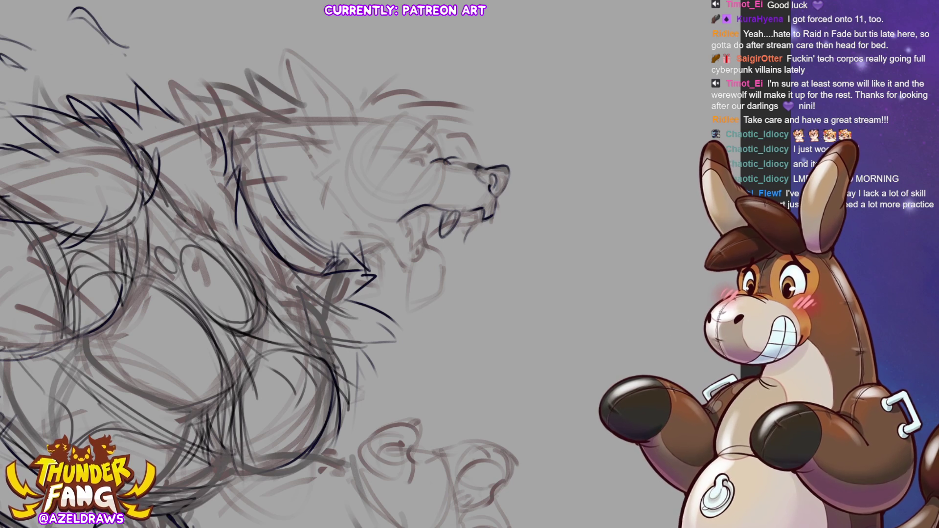
# Ink the jaw, a double-outlined fang, lower fang, chin, and the tongue and teeth inside the mouth
pyautogui.moveTo(434, 212)
pyautogui.mouseDown()
pyautogui.moveTo(489, 207)
pyautogui.moveTo(446, 219)
pyautogui.moveTo(439, 238)
pyautogui.mouseUp()
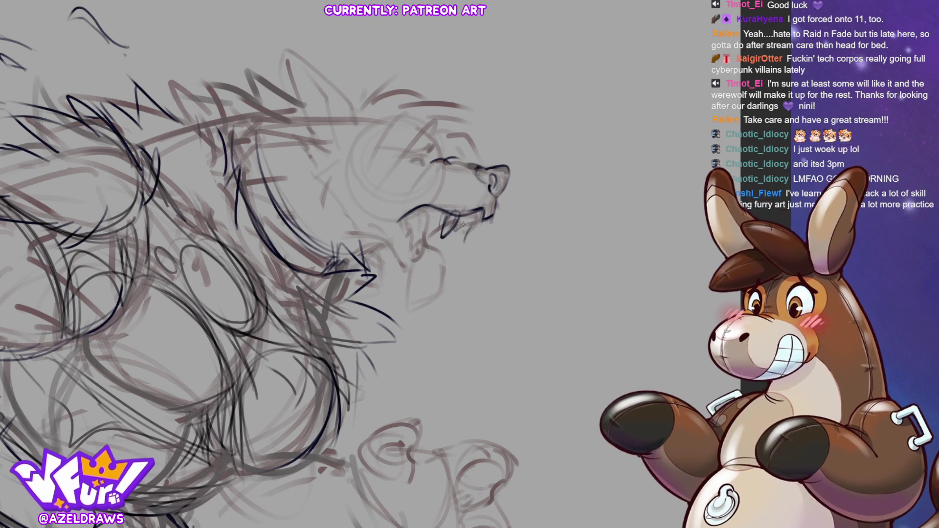
pyautogui.moveTo(463, 212)
pyautogui.mouseDown()
pyautogui.moveTo(468, 229)
pyautogui.moveTo(485, 226)
pyautogui.moveTo(474, 235)
pyautogui.mouseUp()
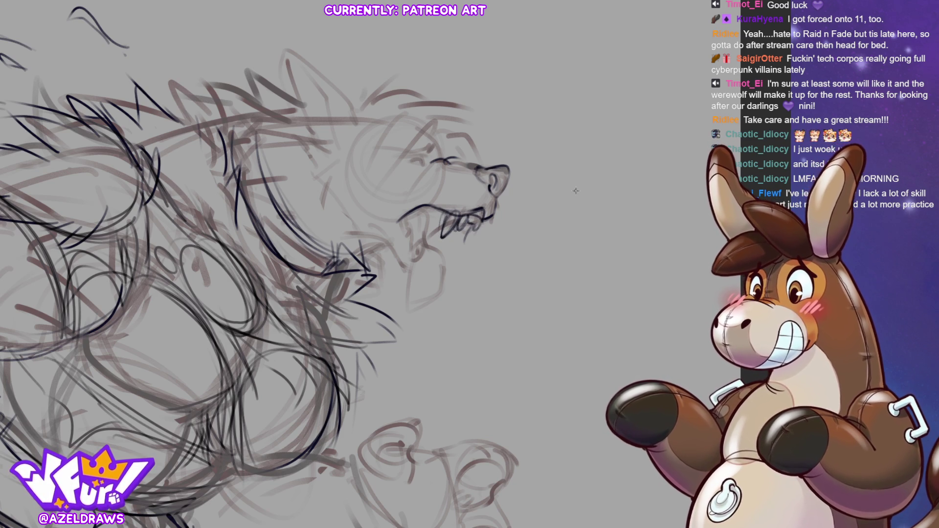
pyautogui.hotkey('ctrl', 'z')
pyautogui.hotkey('ctrl', 'z')
pyautogui.hotkey('ctrl', 'z')
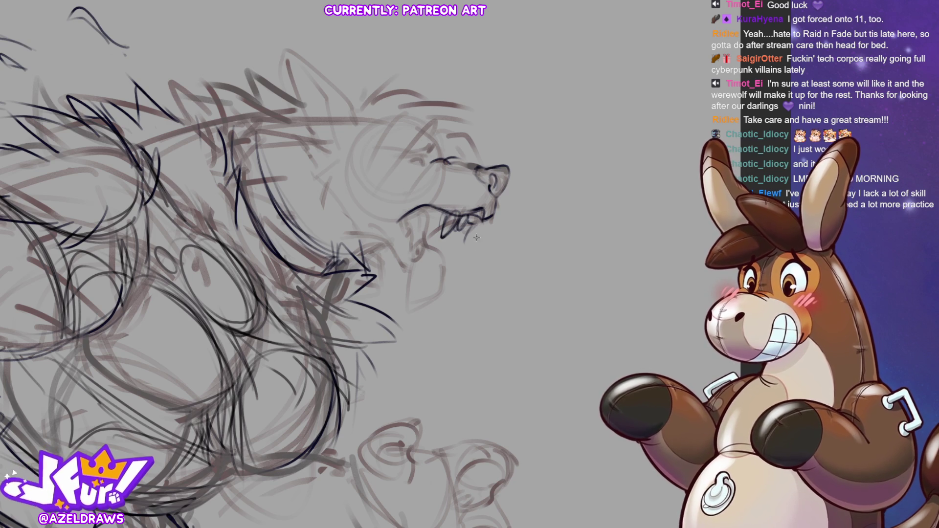
pyautogui.moveTo(442, 236); pyautogui.dragTo(450, 215)
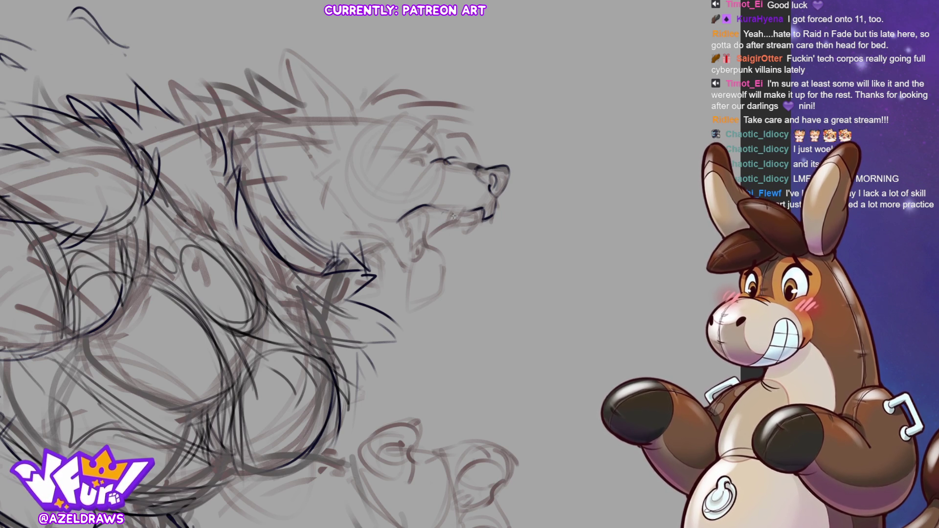
pyautogui.moveTo(442, 209)
pyautogui.mouseDown()
pyautogui.moveTo(430, 210)
pyautogui.moveTo(484, 216)
pyautogui.moveTo(493, 196)
pyautogui.moveTo(447, 216)
pyautogui.moveTo(454, 227)
pyautogui.moveTo(448, 215)
pyautogui.moveTo(443, 233)
pyautogui.moveTo(478, 226)
pyautogui.moveTo(472, 235)
pyautogui.moveTo(458, 220)
pyautogui.moveTo(483, 215)
pyautogui.moveTo(472, 226)
pyautogui.moveTo(490, 214)
pyautogui.mouseUp()
pyautogui.moveTo(420, 249)
pyautogui.mouseDown()
pyautogui.moveTo(411, 247)
pyautogui.moveTo(428, 247)
pyautogui.moveTo(413, 259)
pyautogui.moveTo(416, 228)
pyautogui.moveTo(407, 245)
pyautogui.moveTo(402, 221)
pyautogui.moveTo(416, 244)
pyautogui.moveTo(402, 215)
pyautogui.moveTo(394, 221)
pyautogui.moveTo(411, 265)
pyautogui.mouseUp()
pyautogui.moveTo(374, 228); pyautogui.dragTo(407, 273)
pyautogui.moveTo(425, 240)
pyautogui.mouseDown()
pyautogui.moveTo(420, 272)
pyautogui.moveTo(432, 268)
pyautogui.moveTo(407, 277)
pyautogui.moveTo(410, 307)
pyautogui.moveTo(440, 289)
pyautogui.moveTo(443, 267)
pyautogui.mouseUp()
pyautogui.moveTo(439, 294)
pyautogui.mouseDown()
pyautogui.moveTo(442, 269)
pyautogui.moveTo(439, 293)
pyautogui.mouseUp()
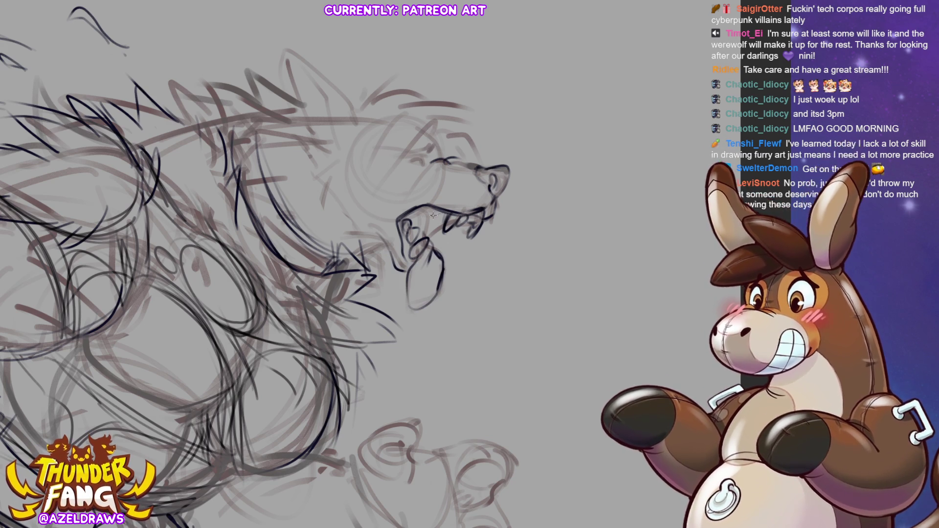
pyautogui.moveTo(427, 208)
pyautogui.mouseDown()
pyautogui.moveTo(430, 240)
pyautogui.moveTo(424, 215)
pyautogui.moveTo(425, 234)
pyautogui.moveTo(436, 249)
pyautogui.mouseUp()
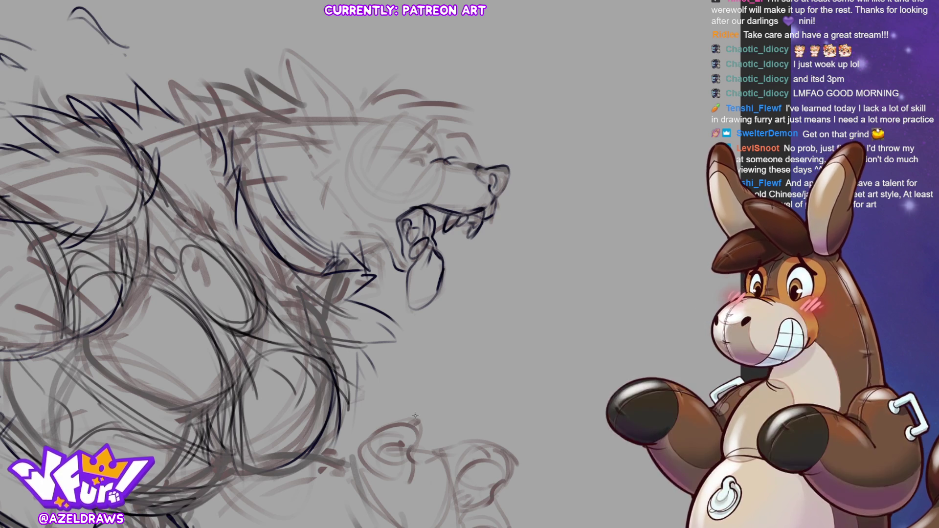
# With the head mirrored to face left, ink the nose, chin, two nostrils, muzzle top line and eye line
pyautogui.hotkey('ctrl', '0')
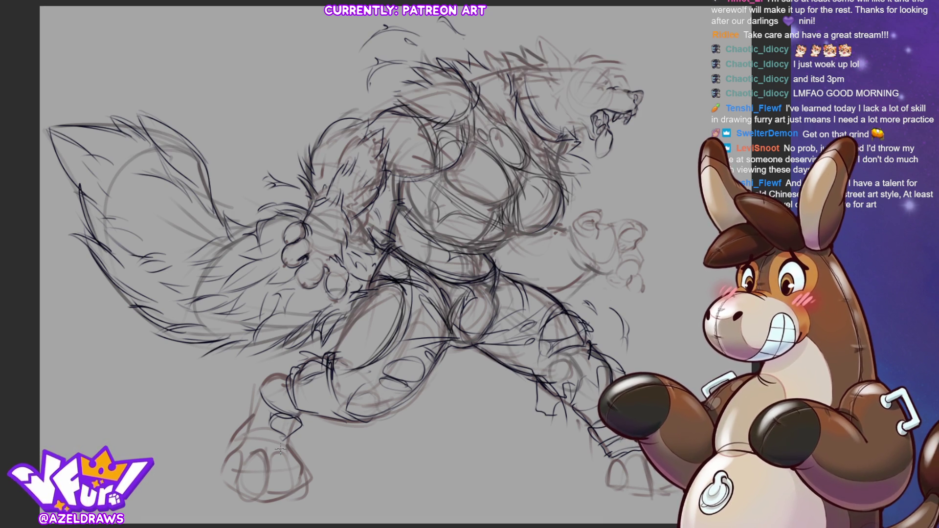
pyautogui.scroll(5, 367, 183)
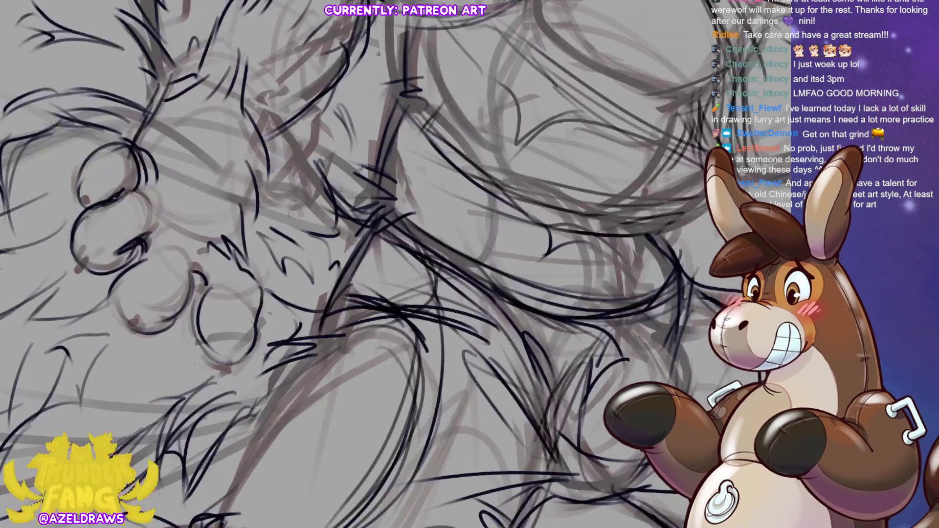
pyautogui.moveTo(294, 264); pyautogui.dragTo(285, 283)
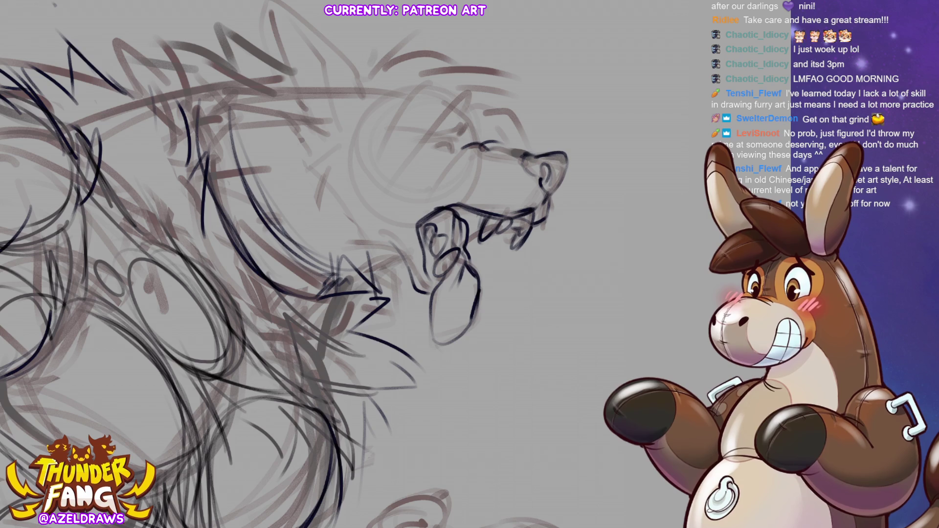
pyautogui.press('h')
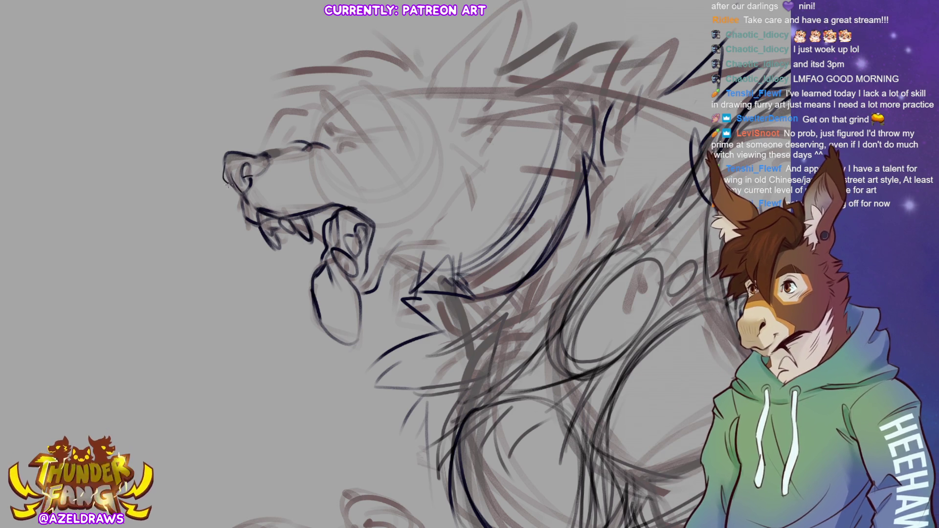
pyautogui.moveTo(266, 153)
pyautogui.mouseDown()
pyautogui.moveTo(258, 155)
pyautogui.moveTo(268, 162)
pyautogui.mouseUp()
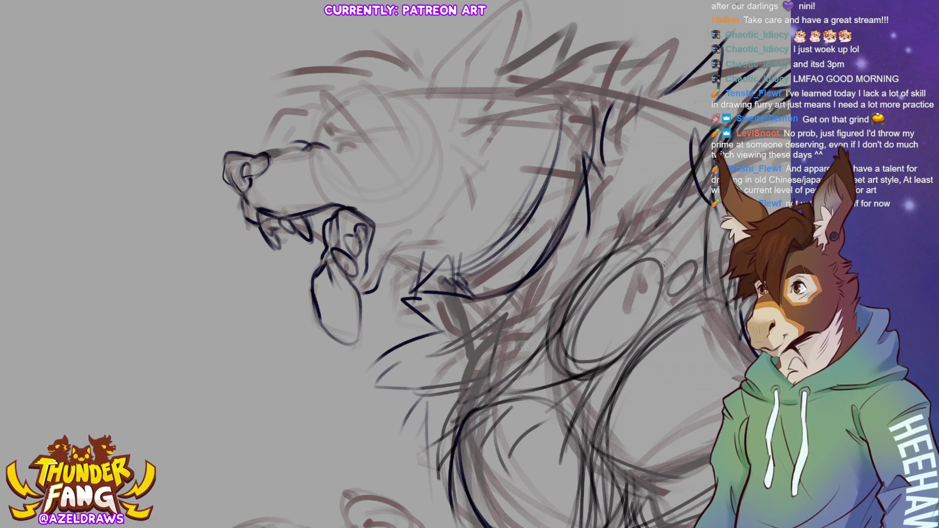
pyautogui.moveTo(239, 184)
pyautogui.mouseDown()
pyautogui.moveTo(234, 205)
pyautogui.moveTo(244, 217)
pyautogui.mouseUp()
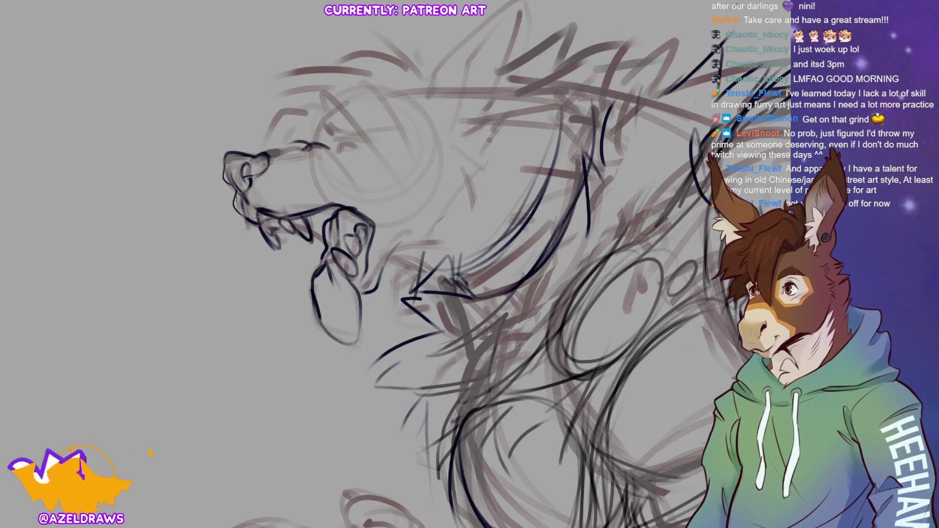
pyautogui.moveTo(273, 177)
pyautogui.mouseDown()
pyautogui.moveTo(267, 188)
pyautogui.moveTo(277, 175)
pyautogui.moveTo(295, 177)
pyautogui.moveTo(289, 196)
pyautogui.mouseUp()
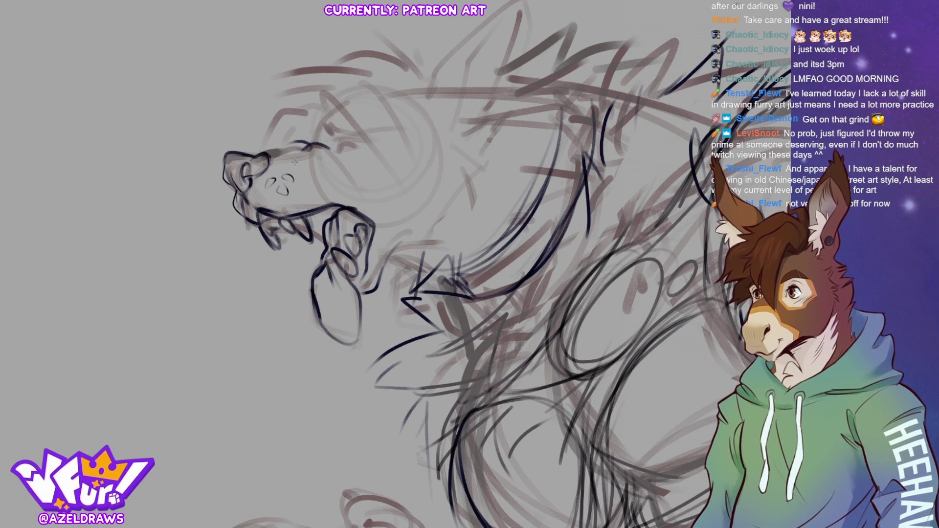
pyautogui.moveTo(271, 153); pyautogui.dragTo(334, 144)
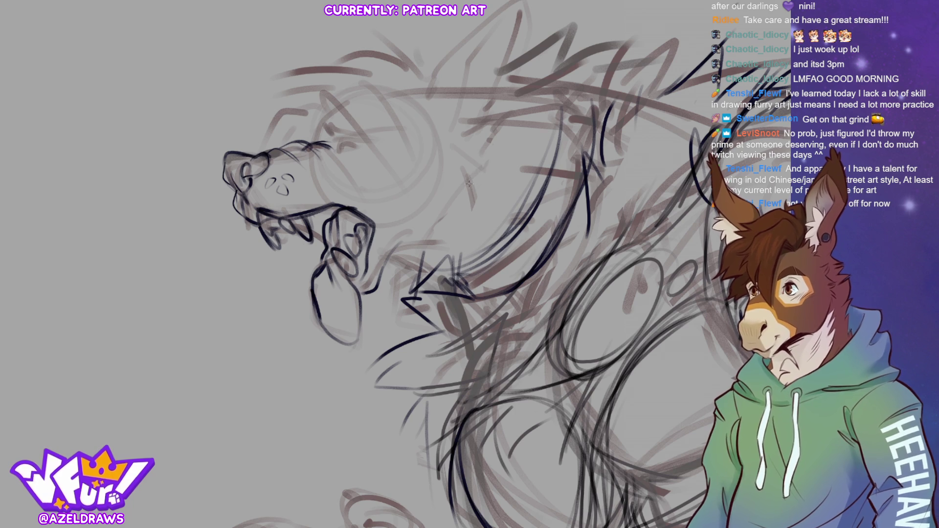
pyautogui.moveTo(345, 150)
pyautogui.mouseDown()
pyautogui.moveTo(374, 146)
pyautogui.moveTo(342, 136)
pyautogui.moveTo(339, 143)
pyautogui.moveTo(363, 139)
pyautogui.mouseUp()
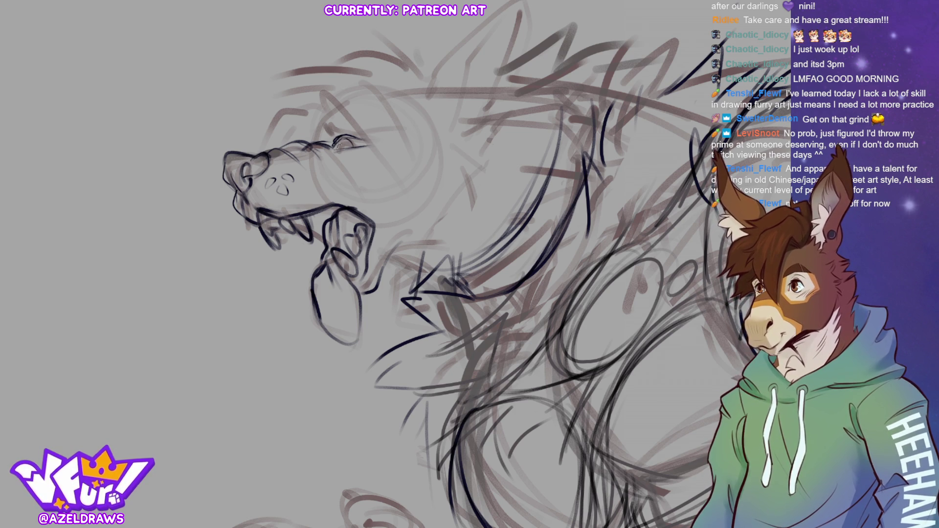
pyautogui.moveTo(338, 141); pyautogui.dragTo(364, 139)
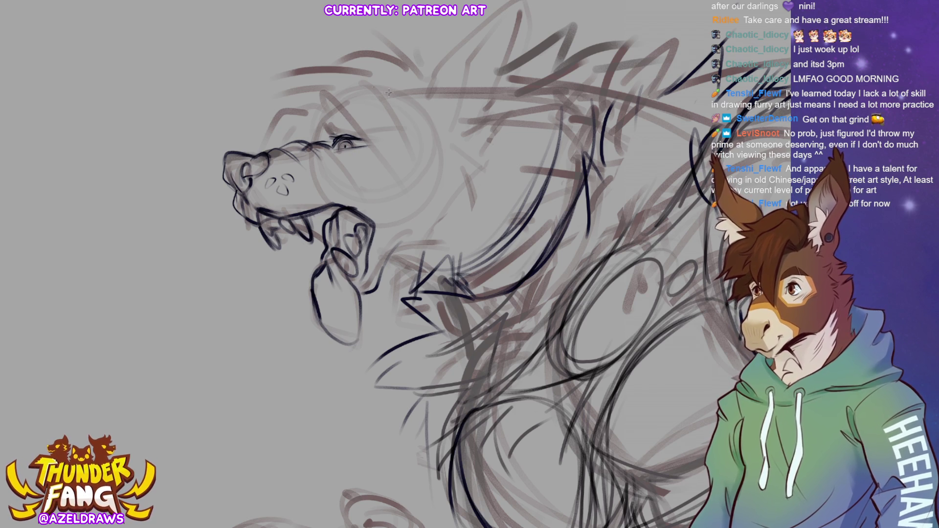
# Add strokes above and below the eye, undo the brow attempt, then redraw the brow and eyelashes
pyautogui.moveTo(327, 140); pyautogui.dragTo(342, 125)
pyautogui.moveTo(332, 131); pyautogui.dragTo(357, 128)
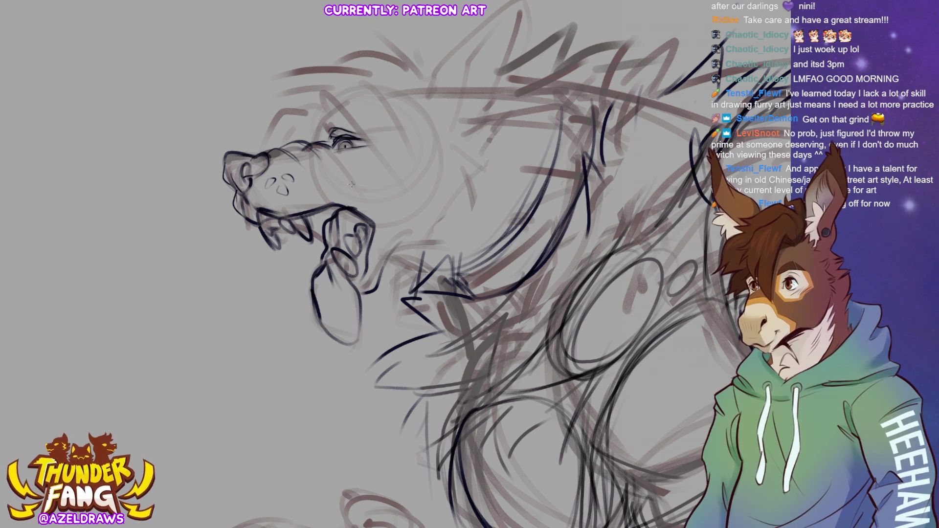
pyautogui.moveTo(331, 148)
pyautogui.mouseDown()
pyautogui.moveTo(357, 170)
pyautogui.moveTo(340, 156)
pyautogui.mouseUp()
pyautogui.moveTo(337, 155); pyautogui.dragTo(344, 165)
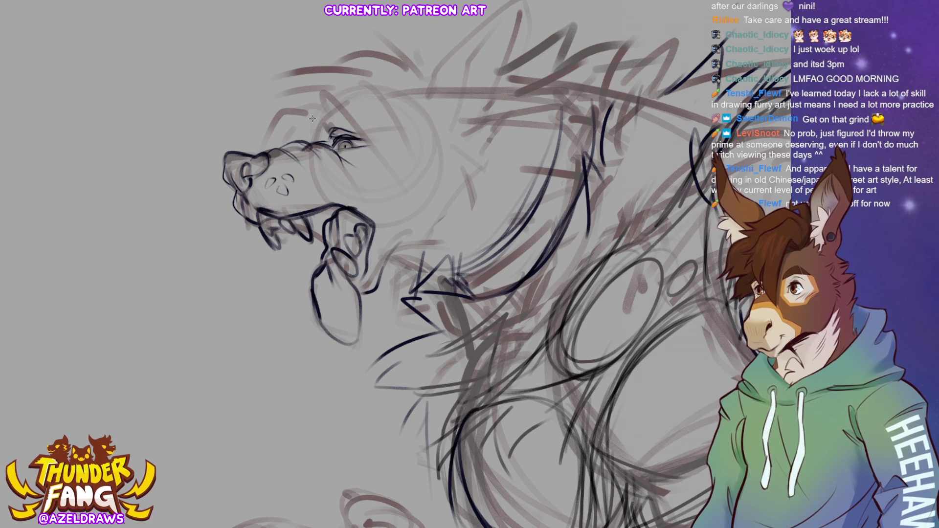
pyautogui.moveTo(311, 114)
pyautogui.mouseDown()
pyautogui.moveTo(320, 128)
pyautogui.moveTo(369, 119)
pyautogui.moveTo(381, 141)
pyautogui.moveTo(374, 119)
pyautogui.moveTo(383, 138)
pyautogui.mouseUp()
pyautogui.hotkey('ctrl', 'z')
pyautogui.hotkey('ctrl', 'z')
pyautogui.hotkey('ctrl', 'z')
pyautogui.moveTo(316, 112)
pyautogui.mouseDown()
pyautogui.moveTo(324, 122)
pyautogui.moveTo(374, 115)
pyautogui.moveTo(343, 131)
pyautogui.moveTo(375, 142)
pyautogui.mouseUp()
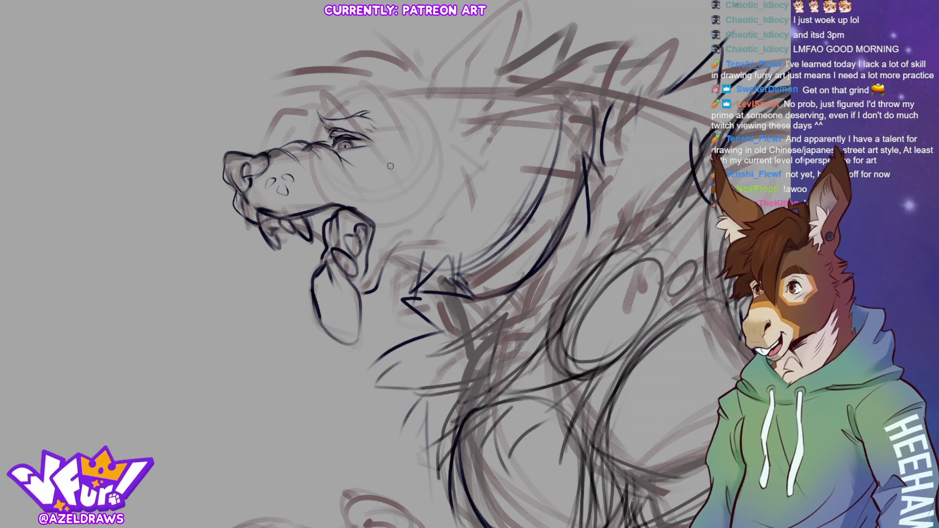
pyautogui.moveTo(324, 128)
pyautogui.mouseDown()
pyautogui.moveTo(325, 113)
pyautogui.moveTo(376, 141)
pyautogui.moveTo(364, 126)
pyautogui.mouseUp()
pyautogui.moveTo(362, 125); pyautogui.dragTo(386, 142)
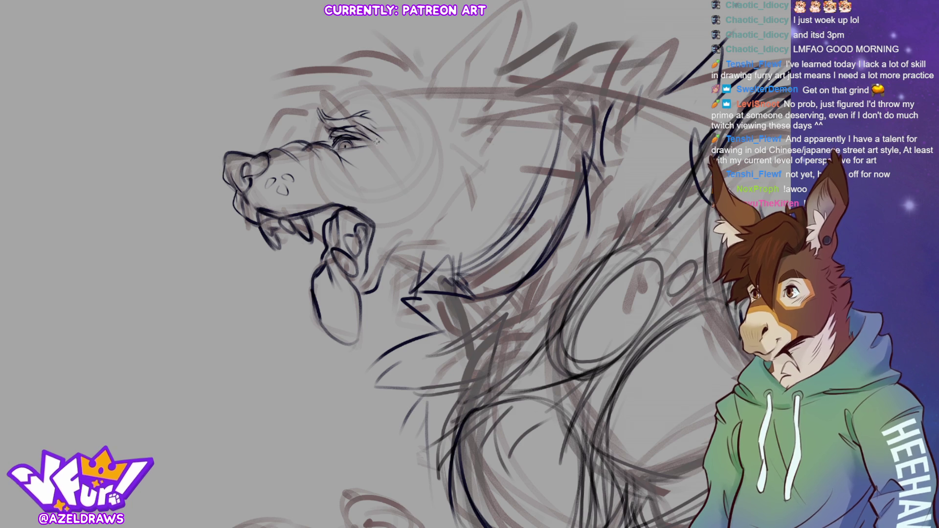
pyautogui.moveTo(315, 113); pyautogui.dragTo(323, 127)
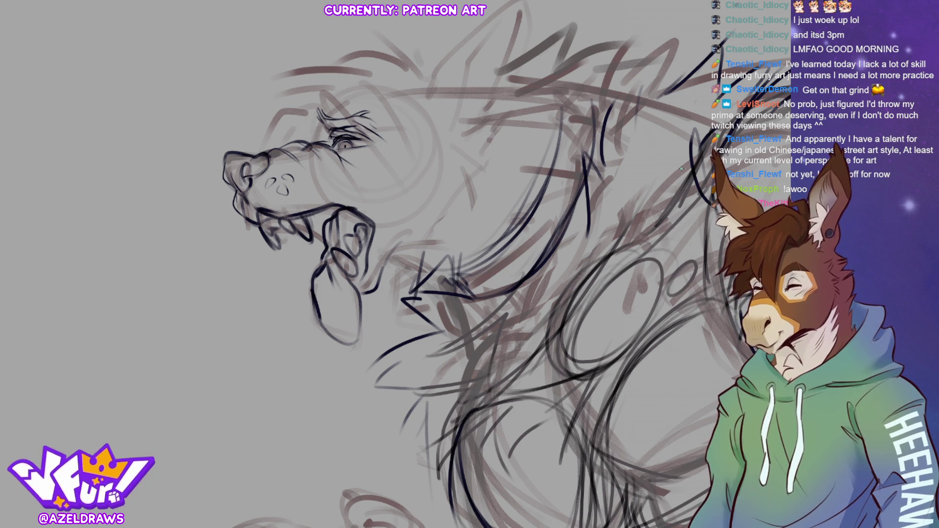
pyautogui.hotkey('ctrl', '0')
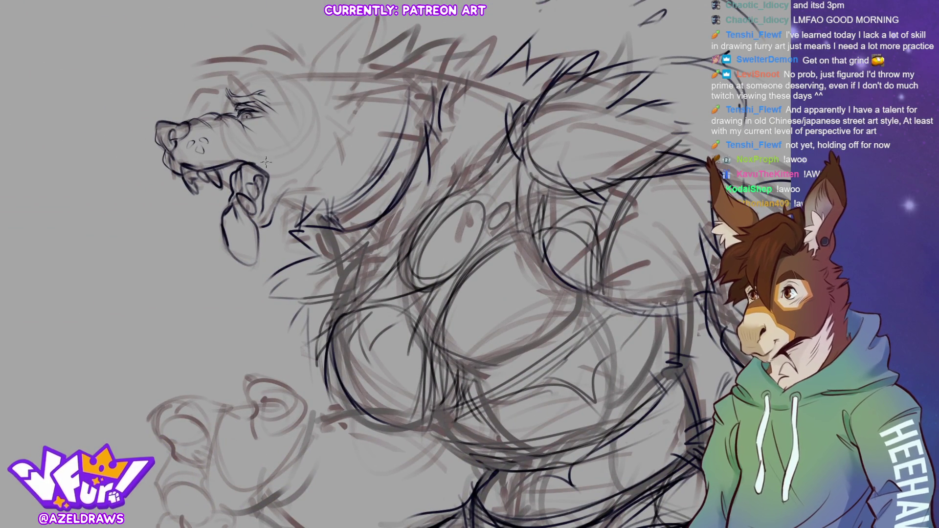
# Lasso the inked eye, rotate and shift it into place with Transform, confirm, and deselect
pyautogui.moveTo(244, 80)
pyautogui.mouseDown()
pyautogui.moveTo(233, 82)
pyautogui.moveTo(240, 115)
pyautogui.moveTo(281, 96)
pyautogui.moveTo(246, 75)
pyautogui.mouseUp()
pyautogui.click(308, 143)
pyautogui.moveTo(267, 105); pyautogui.dragTo(272, 116)
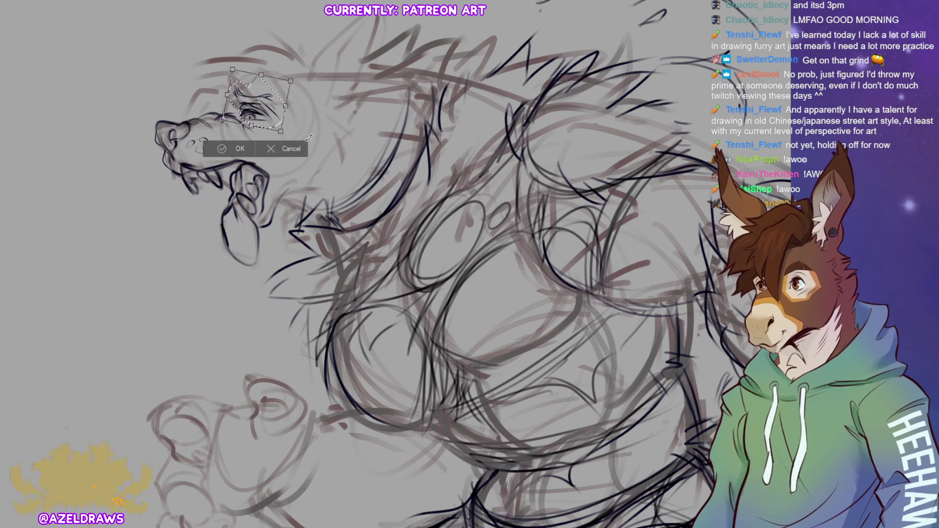
pyautogui.click(221, 149)
pyautogui.click(159, 145)
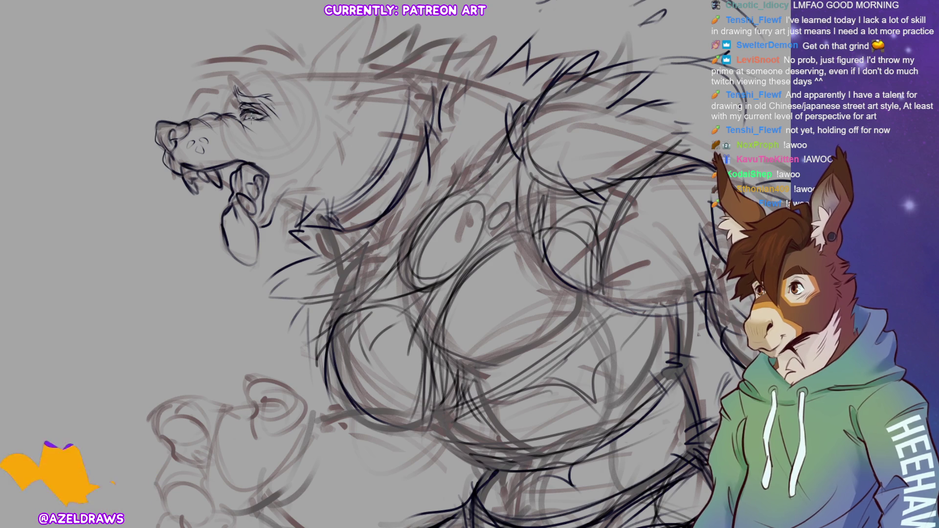
# Add detail inside the eye, fur above the brow, the throat line and chin tufts
pyautogui.moveTo(259, 109); pyautogui.dragTo(255, 126)
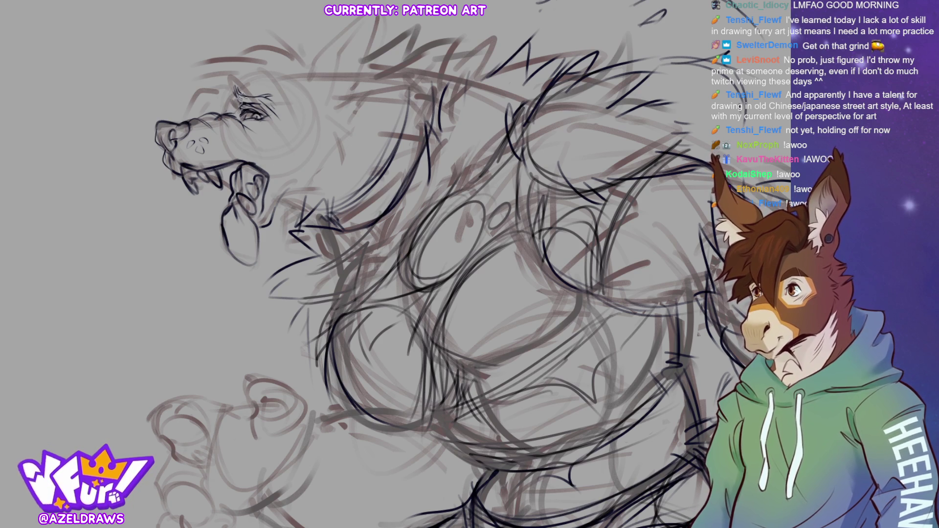
pyautogui.moveTo(215, 108); pyautogui.dragTo(238, 86)
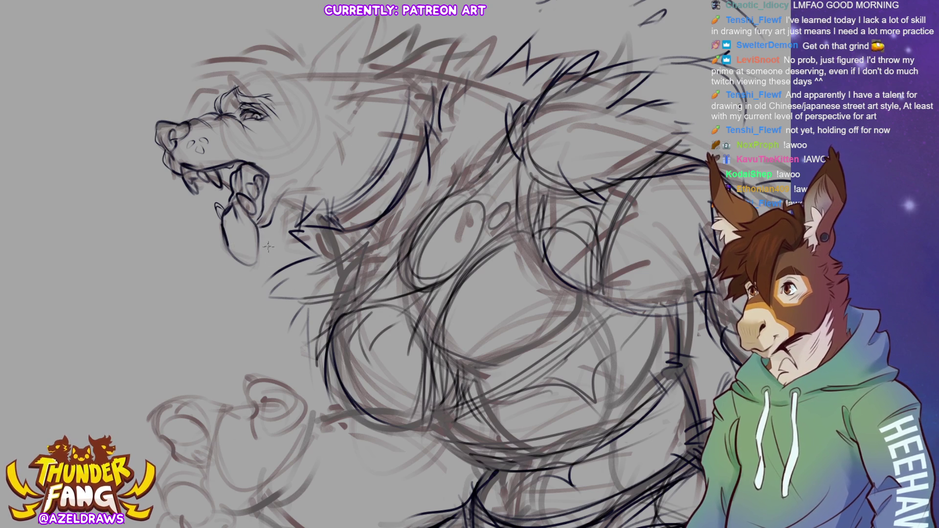
pyautogui.moveTo(259, 230)
pyautogui.mouseDown()
pyautogui.moveTo(276, 234)
pyautogui.moveTo(293, 184)
pyautogui.moveTo(334, 173)
pyautogui.mouseUp()
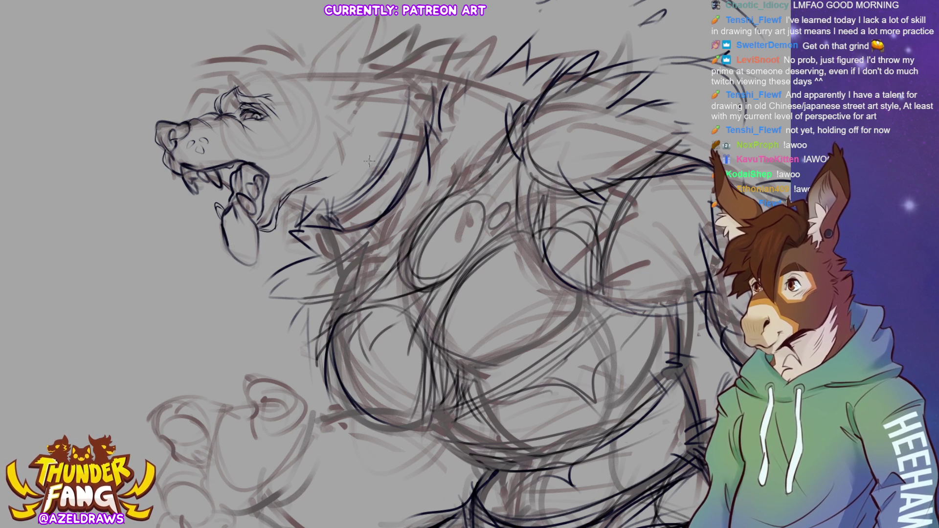
pyautogui.moveTo(262, 226)
pyautogui.mouseDown()
pyautogui.moveTo(274, 233)
pyautogui.moveTo(285, 220)
pyautogui.mouseUp()
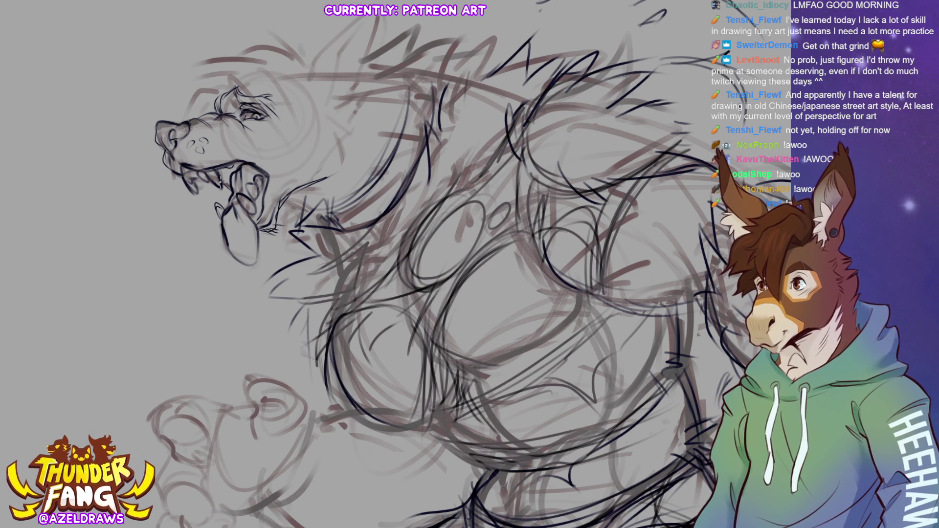
# Ink mouth details, drool under the teeth and tongue, a tongue crease, and hatching below the eye
pyautogui.moveTo(233, 182)
pyautogui.mouseDown()
pyautogui.moveTo(245, 194)
pyautogui.moveTo(249, 179)
pyautogui.mouseUp()
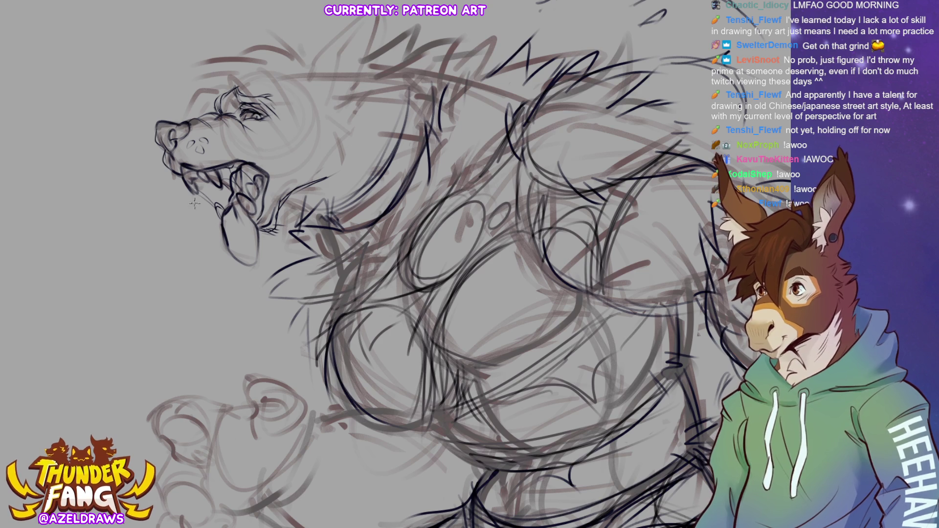
pyautogui.moveTo(191, 198); pyautogui.dragTo(193, 211)
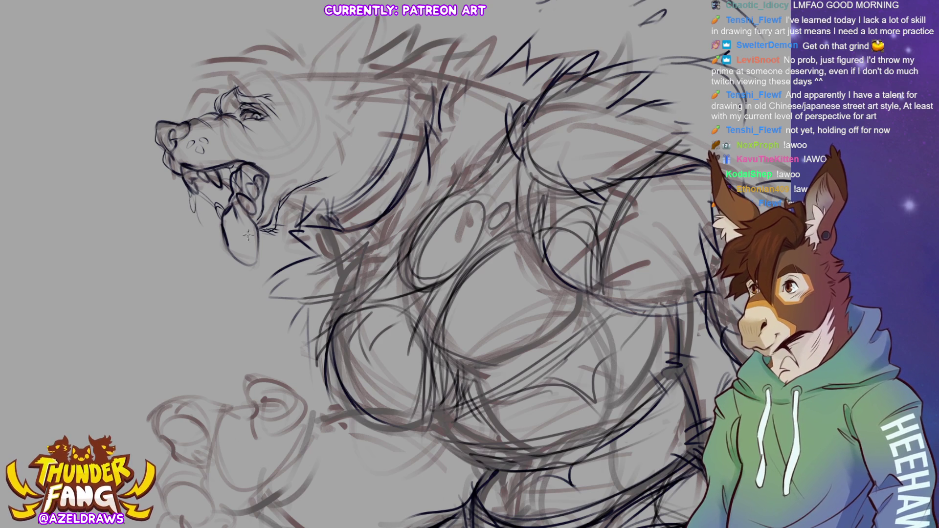
pyautogui.moveTo(235, 257)
pyautogui.mouseDown()
pyautogui.moveTo(243, 281)
pyautogui.moveTo(252, 253)
pyautogui.moveTo(243, 298)
pyautogui.mouseUp()
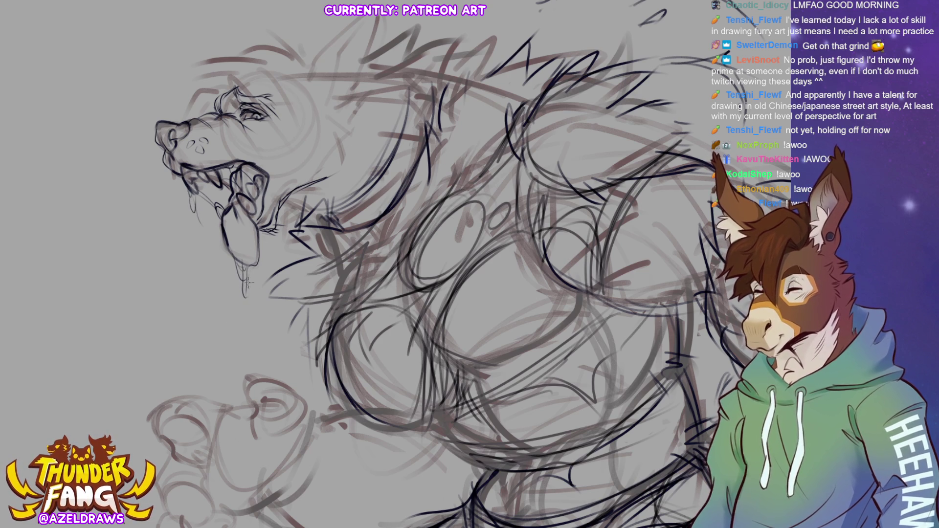
pyautogui.moveTo(234, 219); pyautogui.dragTo(235, 241)
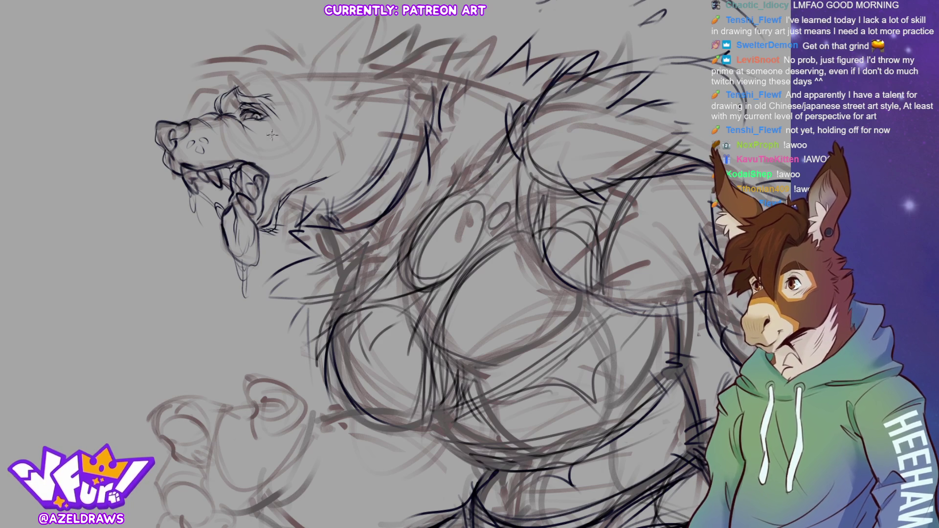
pyautogui.moveTo(267, 134)
pyautogui.mouseDown()
pyautogui.moveTo(284, 113)
pyautogui.moveTo(298, 117)
pyautogui.moveTo(274, 122)
pyautogui.moveTo(286, 125)
pyautogui.moveTo(294, 162)
pyautogui.mouseUp()
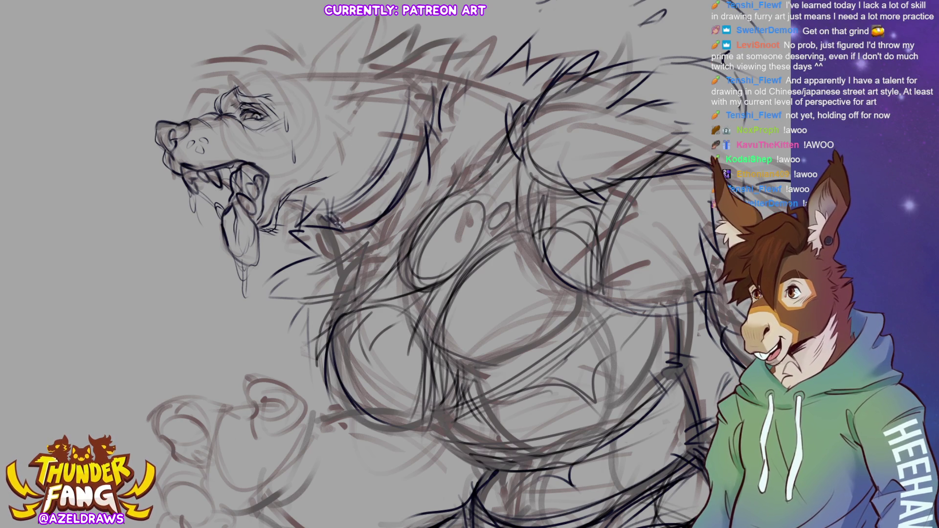
# Ink the cheek line behind the eye and a few nearby strokes
pyautogui.moveTo(271, 147)
pyautogui.mouseDown()
pyautogui.moveTo(255, 130)
pyautogui.moveTo(275, 143)
pyautogui.moveTo(313, 129)
pyautogui.moveTo(286, 139)
pyautogui.moveTo(304, 118)
pyautogui.moveTo(293, 139)
pyautogui.moveTo(264, 138)
pyautogui.moveTo(290, 147)
pyautogui.mouseUp()
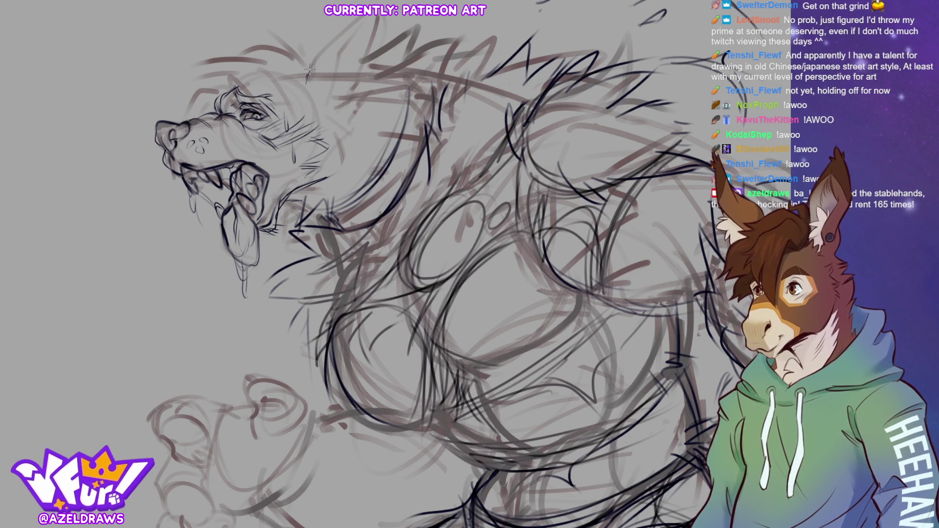
pyautogui.moveTo(304, 87)
pyautogui.mouseDown()
pyautogui.moveTo(359, 20)
pyautogui.moveTo(370, 57)
pyautogui.moveTo(362, 87)
pyautogui.moveTo(376, 88)
pyautogui.moveTo(375, 106)
pyautogui.moveTo(354, 162)
pyautogui.moveTo(335, 161)
pyautogui.moveTo(339, 129)
pyautogui.moveTo(357, 101)
pyautogui.moveTo(365, 110)
pyautogui.mouseUp()
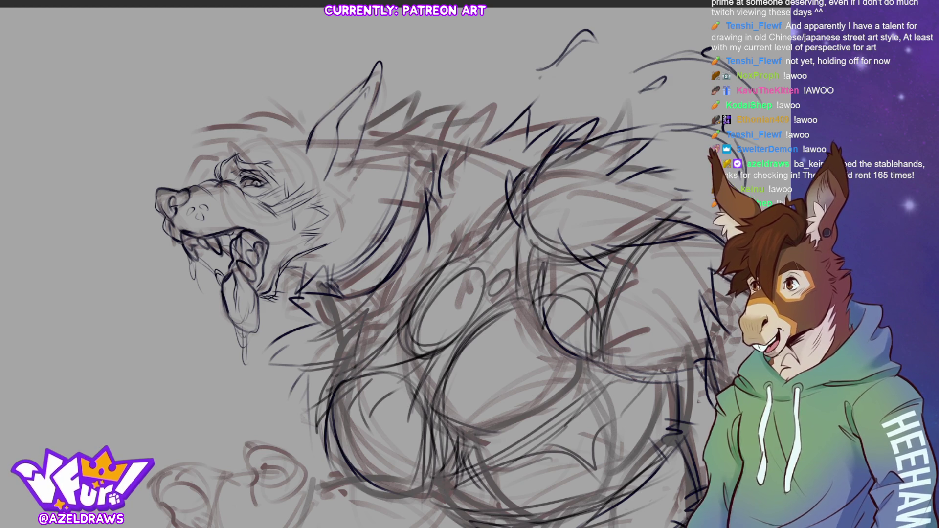
pyautogui.moveTo(351, 149); pyautogui.dragTo(362, 145)
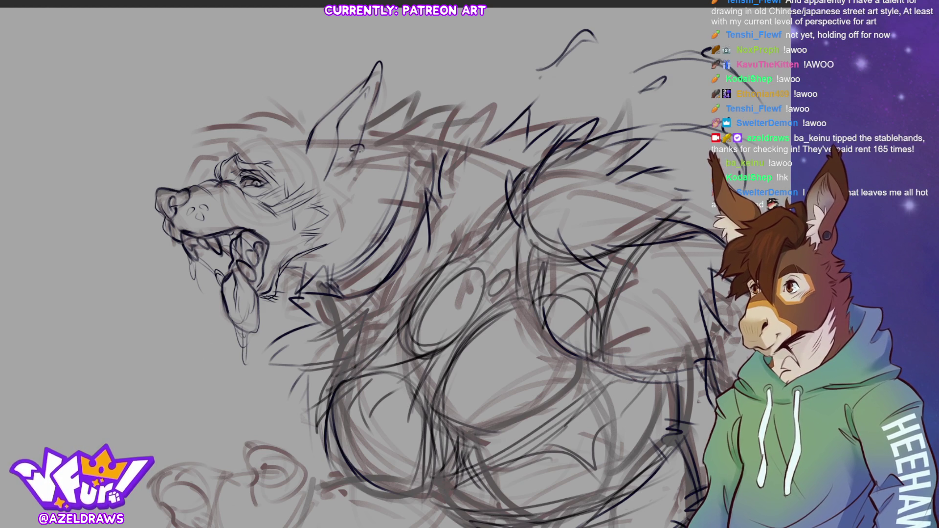
pyautogui.hotkey('ctrl', '0')
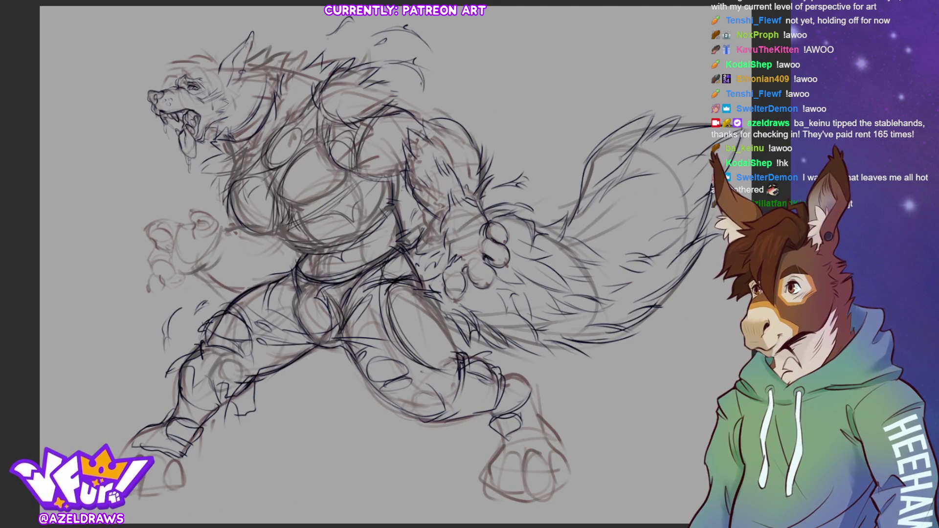
pyautogui.scroll(5, 342, 264)
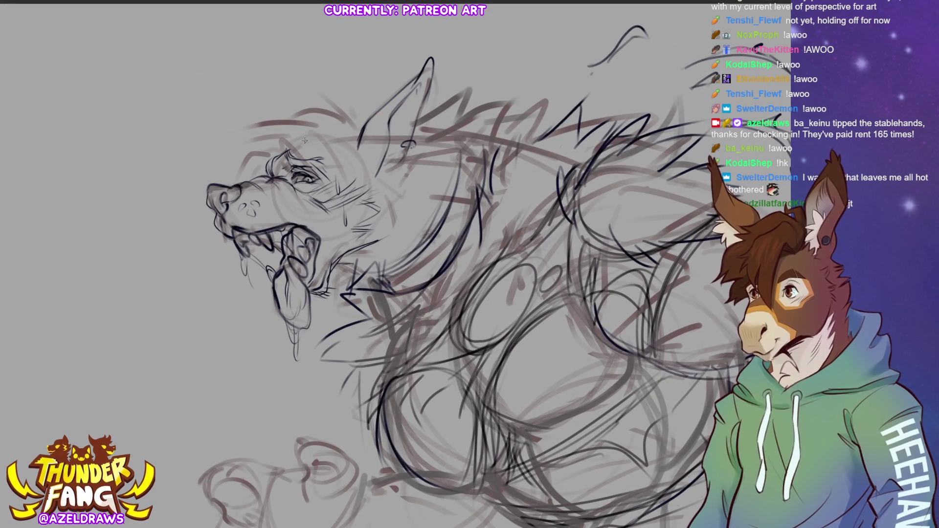
# Ink the brow and forehead curve, the ear outline, and hatched fur on the cheek and neck
pyautogui.moveTo(280, 127)
pyautogui.mouseDown()
pyautogui.moveTo(249, 121)
pyautogui.moveTo(203, 166)
pyautogui.moveTo(237, 156)
pyautogui.moveTo(201, 169)
pyautogui.moveTo(244, 161)
pyautogui.moveTo(235, 177)
pyautogui.mouseUp()
pyautogui.moveTo(242, 113)
pyautogui.mouseDown()
pyautogui.moveTo(268, 108)
pyautogui.moveTo(282, 128)
pyautogui.mouseUp()
pyautogui.moveTo(242, 112)
pyautogui.mouseDown()
pyautogui.moveTo(275, 100)
pyautogui.moveTo(282, 122)
pyautogui.moveTo(299, 113)
pyautogui.moveTo(349, 120)
pyautogui.moveTo(345, 114)
pyautogui.moveTo(359, 126)
pyautogui.mouseUp()
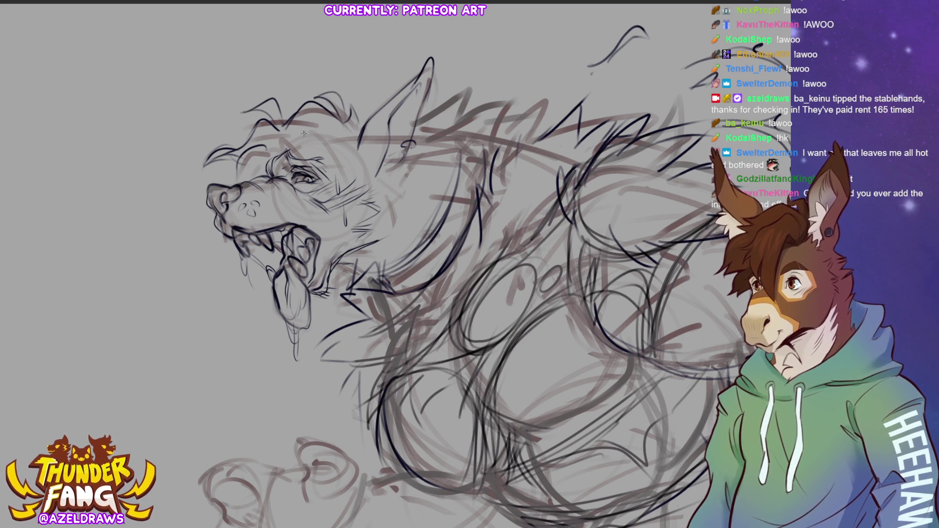
pyautogui.moveTo(278, 137)
pyautogui.mouseDown()
pyautogui.moveTo(286, 163)
pyautogui.moveTo(272, 160)
pyautogui.moveTo(301, 120)
pyautogui.moveTo(323, 196)
pyautogui.mouseUp()
pyautogui.moveTo(326, 150)
pyautogui.mouseDown()
pyautogui.moveTo(337, 208)
pyautogui.moveTo(321, 225)
pyautogui.moveTo(334, 167)
pyautogui.moveTo(345, 210)
pyautogui.mouseUp()
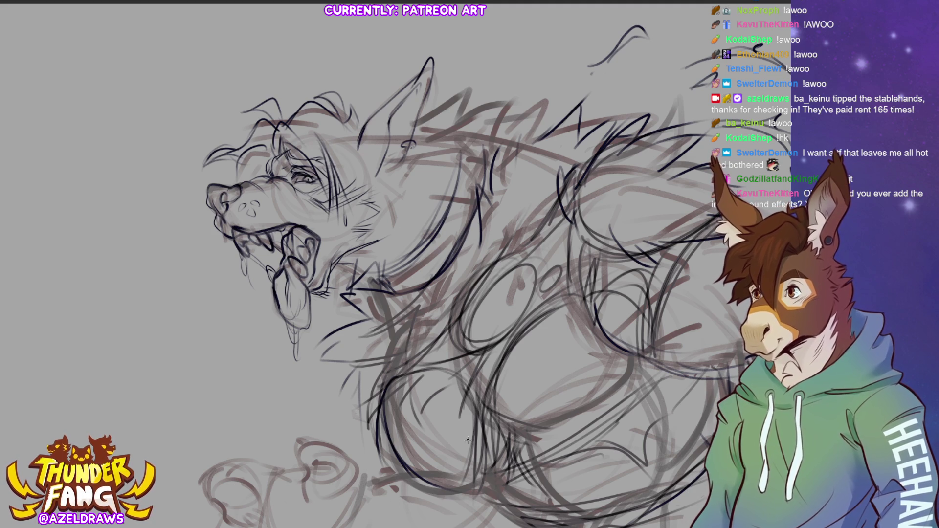
pyautogui.moveTo(317, 122)
pyautogui.mouseDown()
pyautogui.moveTo(377, 165)
pyautogui.moveTo(376, 205)
pyautogui.mouseUp()
pyautogui.moveTo(370, 164); pyautogui.dragTo(356, 225)
pyautogui.moveTo(356, 182)
pyautogui.mouseDown()
pyautogui.moveTo(343, 225)
pyautogui.moveTo(354, 218)
pyautogui.mouseUp()
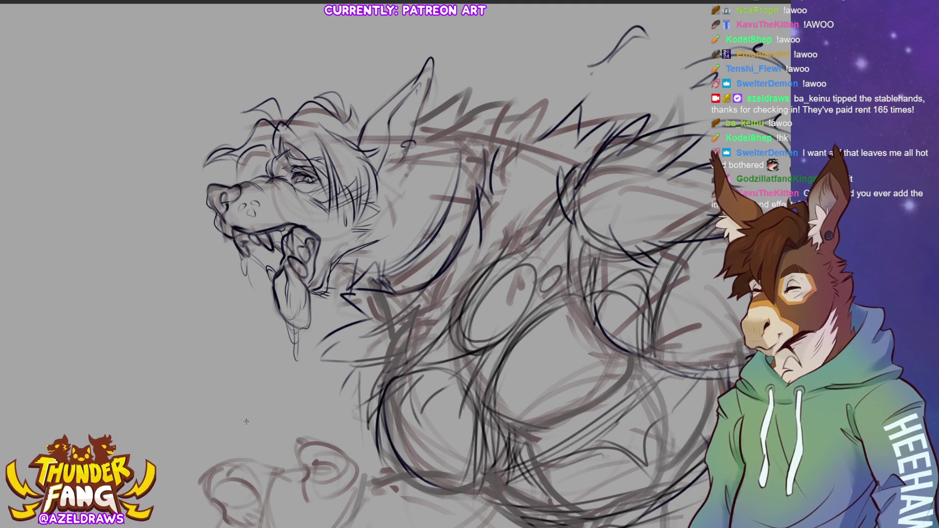
pyautogui.moveTo(263, 152); pyautogui.dragTo(243, 174)
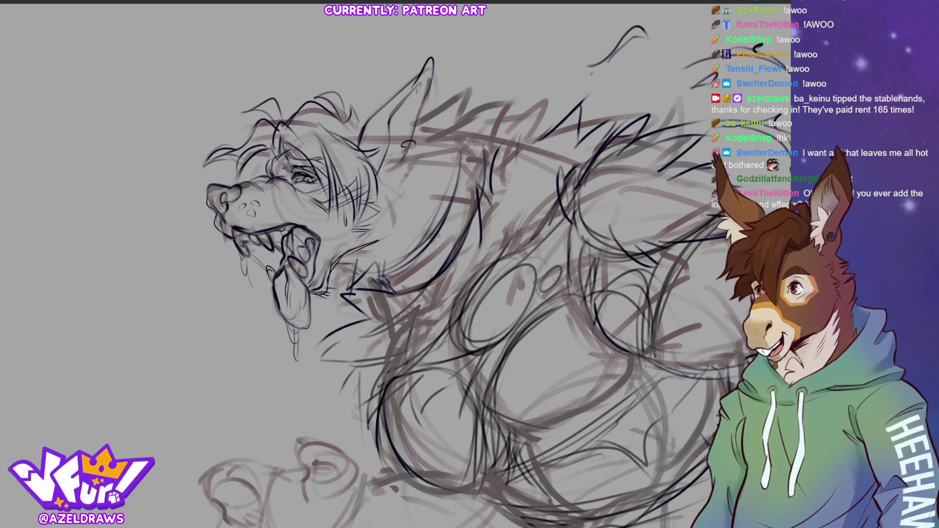
# Ink fur strokes along the neck and shoulder, then hide the reddish-brown rough sketch
pyautogui.moveTo(341, 265)
pyautogui.mouseDown()
pyautogui.moveTo(384, 262)
pyautogui.moveTo(379, 255)
pyautogui.mouseUp()
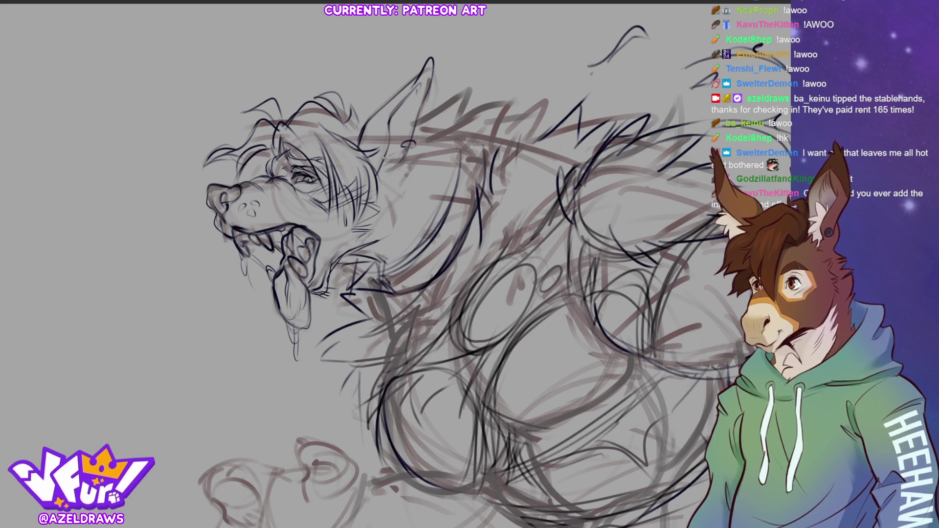
pyautogui.moveTo(379, 168)
pyautogui.mouseDown()
pyautogui.moveTo(441, 179)
pyautogui.moveTo(410, 200)
pyautogui.moveTo(448, 194)
pyautogui.mouseUp()
pyautogui.moveTo(374, 259); pyautogui.dragTo(445, 224)
pyautogui.moveTo(455, 189)
pyautogui.mouseDown()
pyautogui.moveTo(449, 199)
pyautogui.moveTo(424, 185)
pyautogui.moveTo(447, 198)
pyautogui.moveTo(431, 230)
pyautogui.mouseUp()
pyautogui.moveTo(382, 259)
pyautogui.mouseDown()
pyautogui.moveTo(399, 248)
pyautogui.moveTo(420, 260)
pyautogui.moveTo(374, 263)
pyautogui.mouseUp()
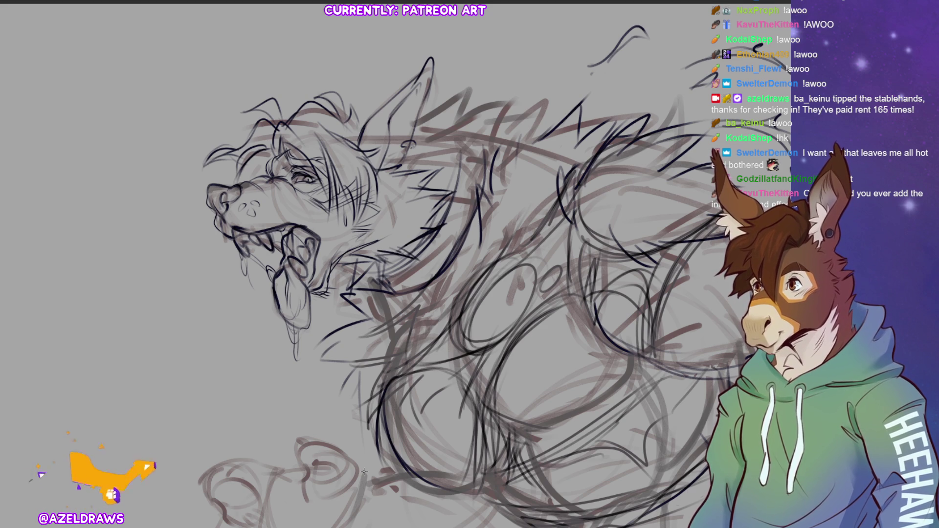
pyautogui.press('h')
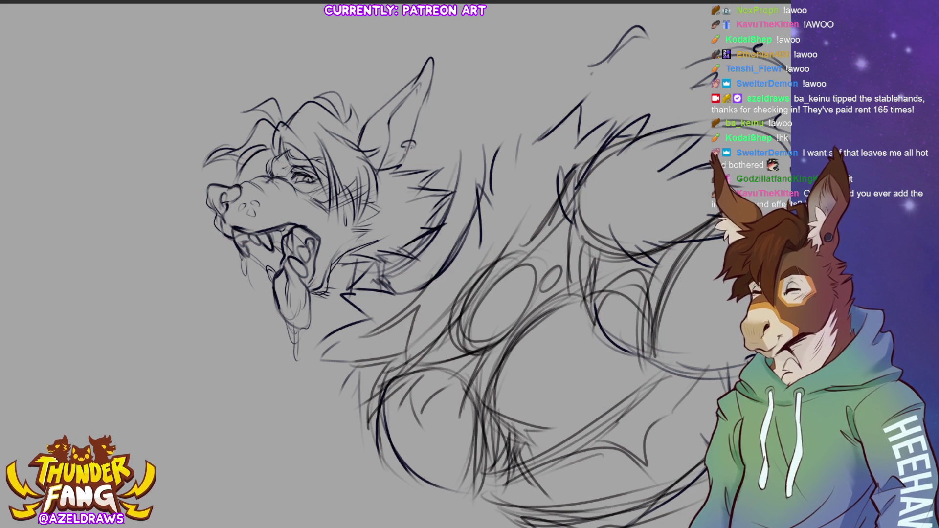
# Fit the whole werewolf in view and toggle the rough sketch on and off to compare, leaving it visible
pyautogui.hotkey('ctrl', '0')
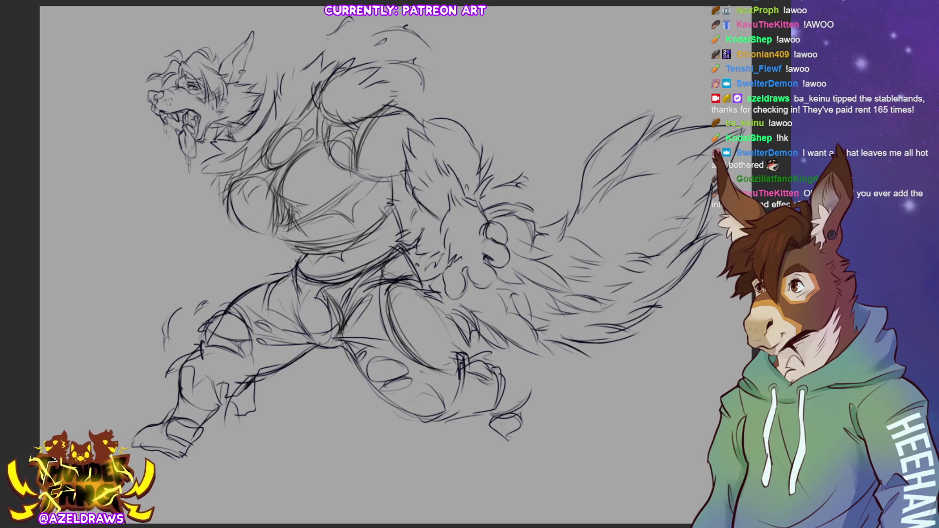
pyautogui.press('h')
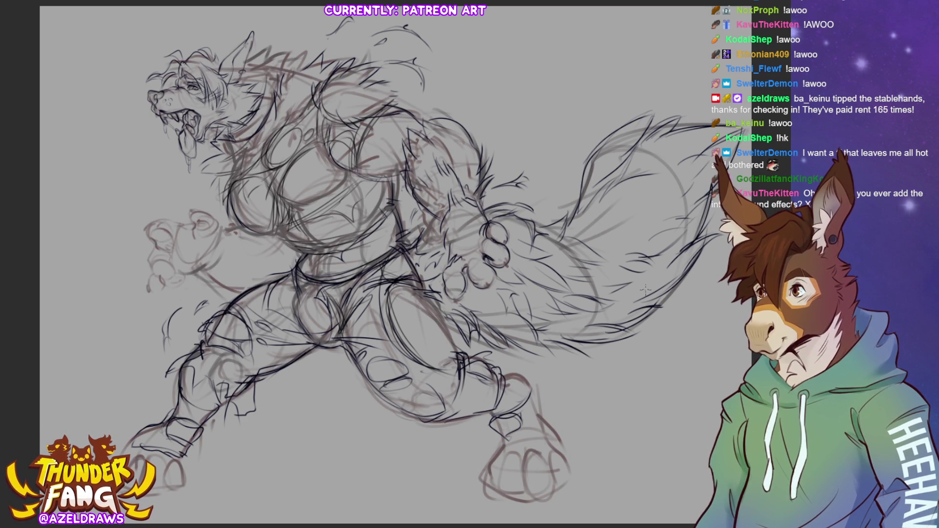
pyautogui.press('h')
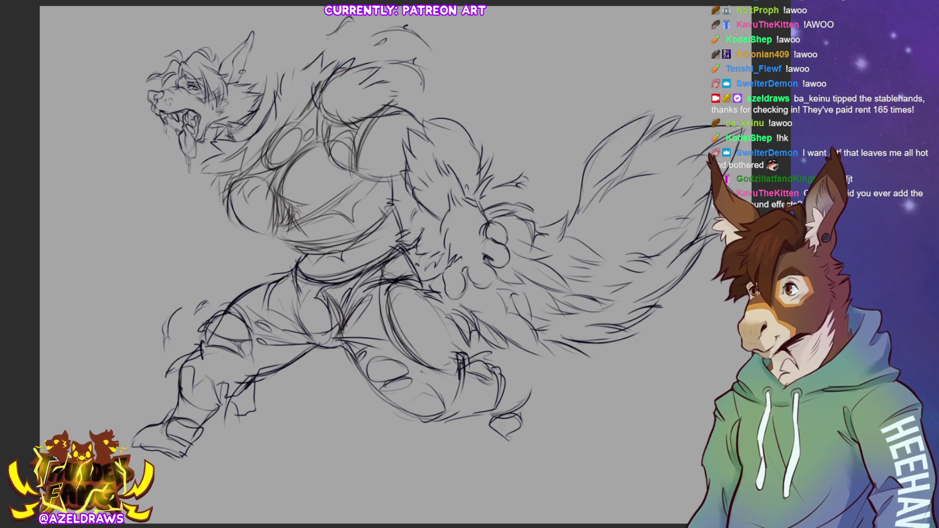
pyautogui.press('h')
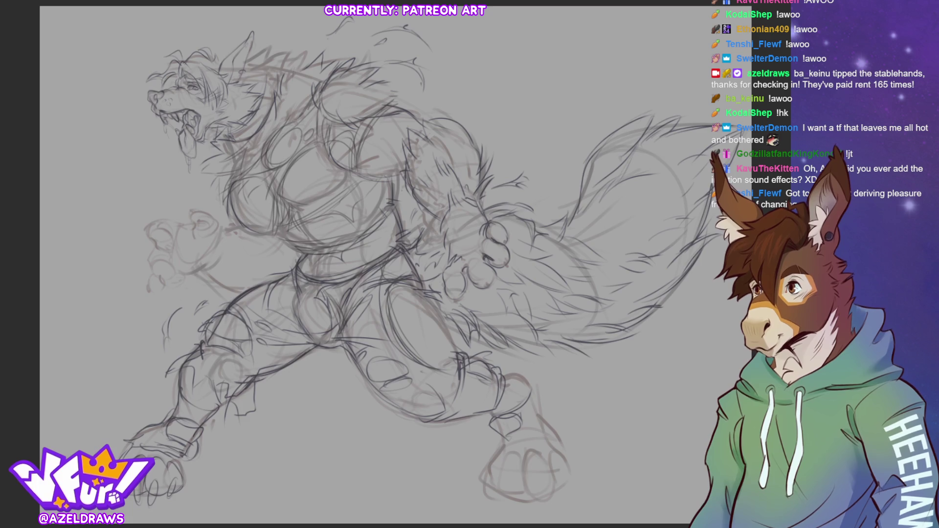
# Mirror the canvas with H so the werewolf faces right, then zoom toward its roaring head
pyautogui.press('h')
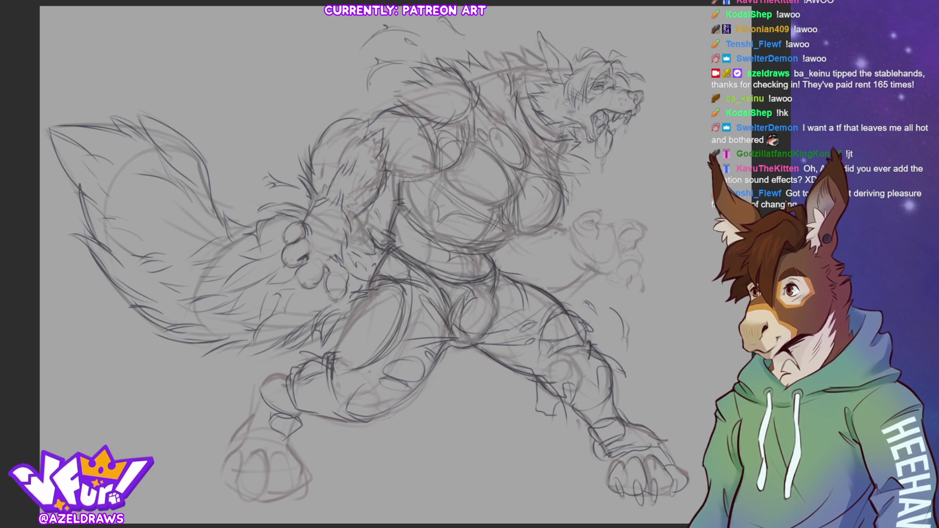
pyautogui.hscroll(2, 364, 264)
pyautogui.hscroll(-2, 639, 309)
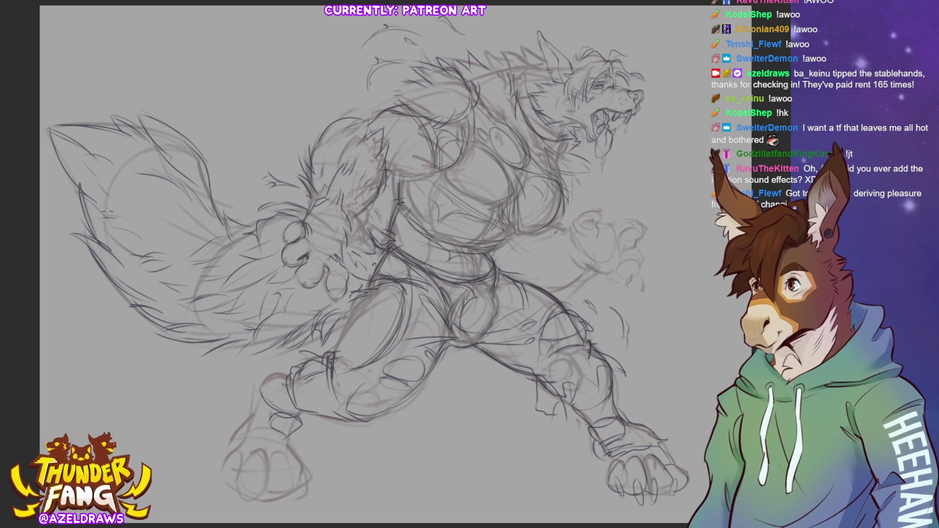
pyautogui.moveTo(212, 123); pyautogui.dragTo(223, 146)
pyautogui.hotkey('ctrl', 'z')
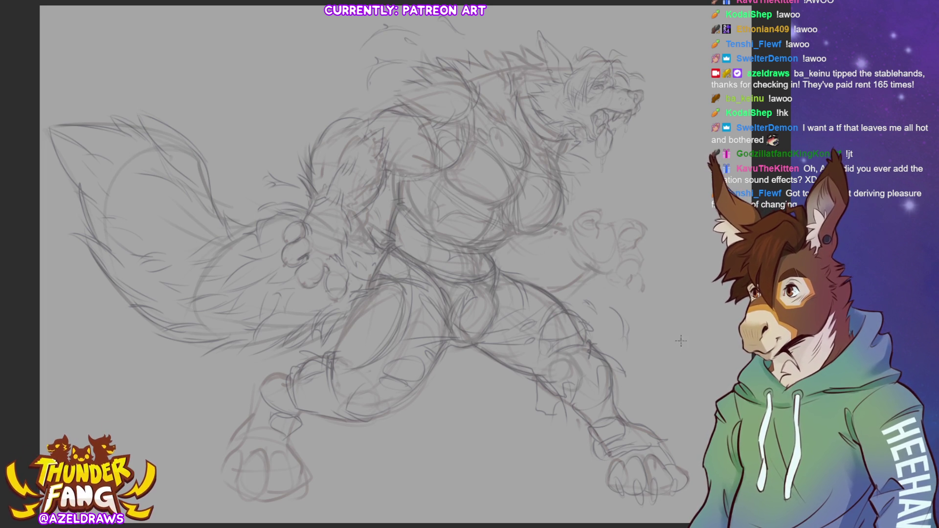
pyautogui.hotkey('ctrl', '+')
pyautogui.hotkey('ctrl', '-')
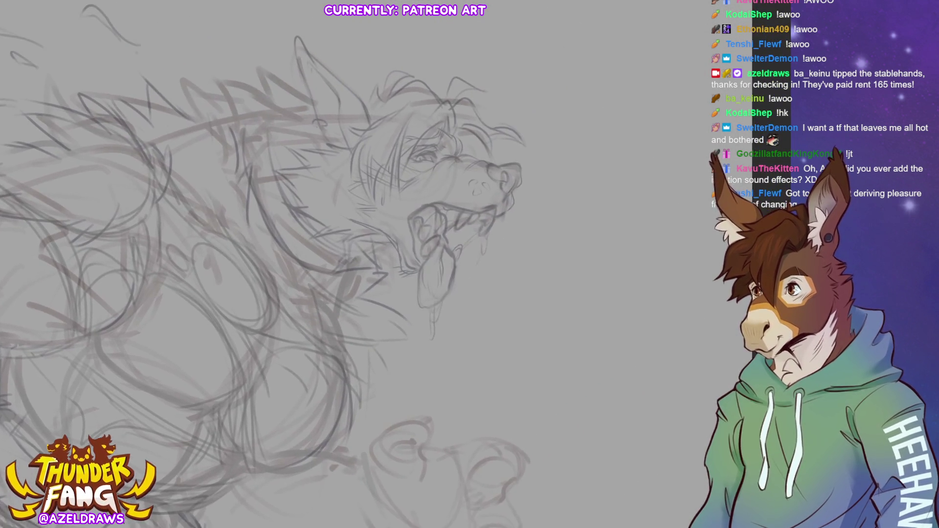
# Zoom in on the head and ink the ear's front edge and inner line
pyautogui.hotkey('ctrl', '+')
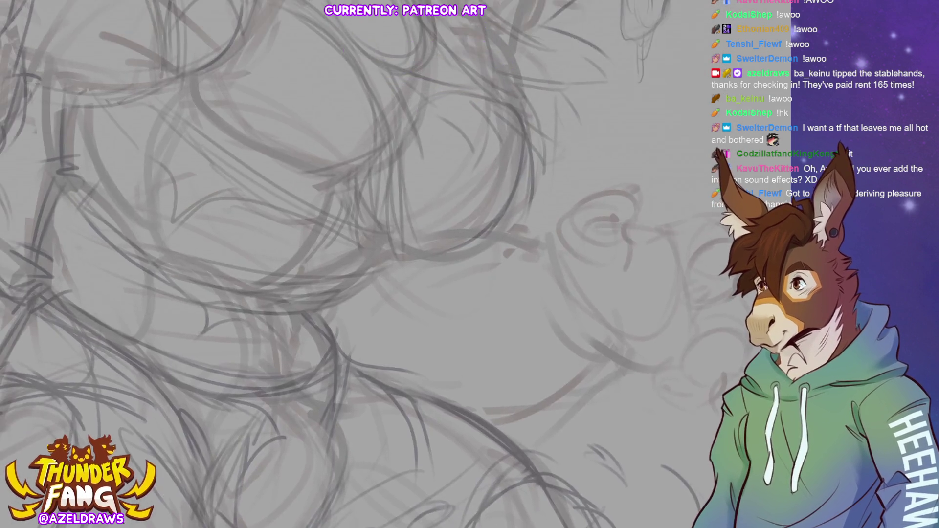
pyautogui.hscroll(3, 342, 274)
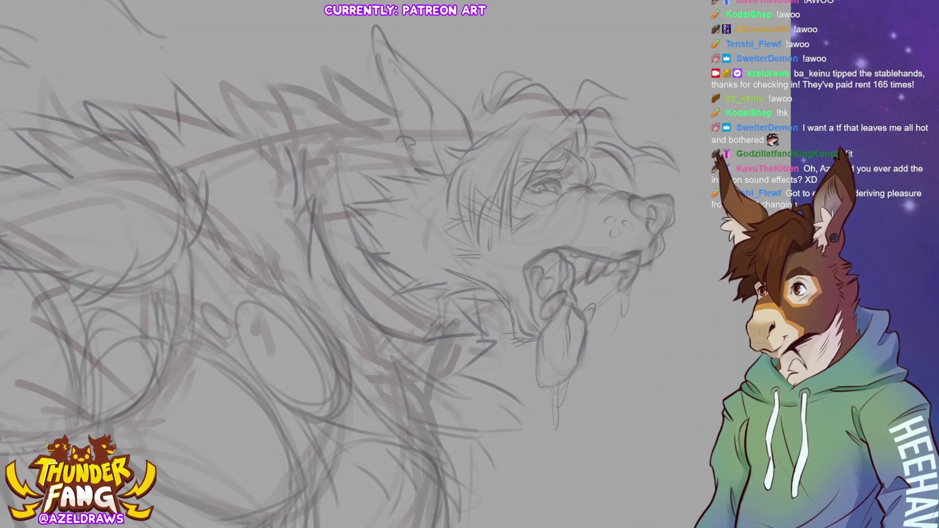
pyautogui.moveTo(464, 40)
pyautogui.mouseDown()
pyautogui.moveTo(472, 83)
pyautogui.moveTo(489, 80)
pyautogui.mouseUp()
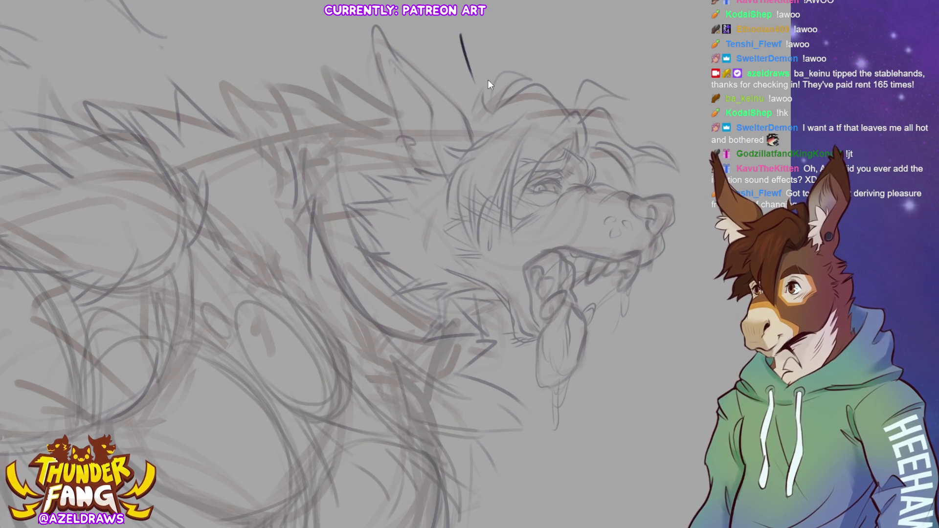
pyautogui.hotkey('ctrl', 'z')
pyautogui.moveTo(455, 26)
pyautogui.mouseDown()
pyautogui.moveTo(445, 68)
pyautogui.moveTo(452, 77)
pyautogui.mouseUp()
pyautogui.hotkey('ctrl', 'z')
pyautogui.hotkey('ctrl', 'z')
pyautogui.moveTo(372, 26)
pyautogui.mouseDown()
pyautogui.moveTo(398, 145)
pyautogui.moveTo(411, 146)
pyautogui.moveTo(396, 137)
pyautogui.moveTo(409, 142)
pyautogui.moveTo(399, 123)
pyautogui.moveTo(417, 169)
pyautogui.mouseUp()
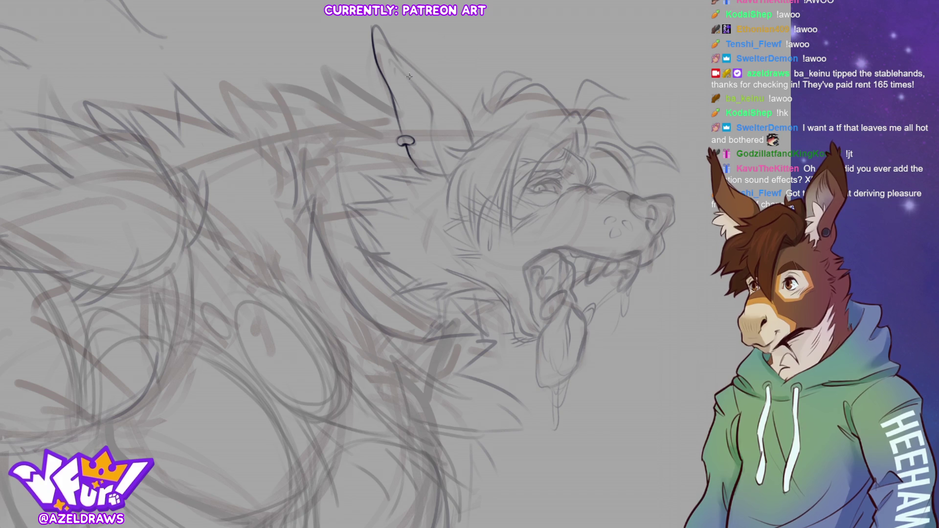
pyautogui.moveTo(390, 67)
pyautogui.mouseDown()
pyautogui.moveTo(431, 114)
pyautogui.moveTo(429, 153)
pyautogui.mouseUp()
# Ink the ear's outer edge and base line, with a curve and fur below the base
pyautogui.moveTo(373, 31)
pyautogui.mouseDown()
pyautogui.moveTo(458, 110)
pyautogui.moveTo(469, 139)
pyautogui.mouseUp()
pyautogui.moveTo(418, 69); pyautogui.dragTo(449, 100)
pyautogui.hotkey('ctrl', 'z')
pyautogui.hotkey('ctrl', 'z')
pyautogui.moveTo(391, 47)
pyautogui.mouseDown()
pyautogui.moveTo(463, 115)
pyautogui.moveTo(473, 140)
pyautogui.mouseUp()
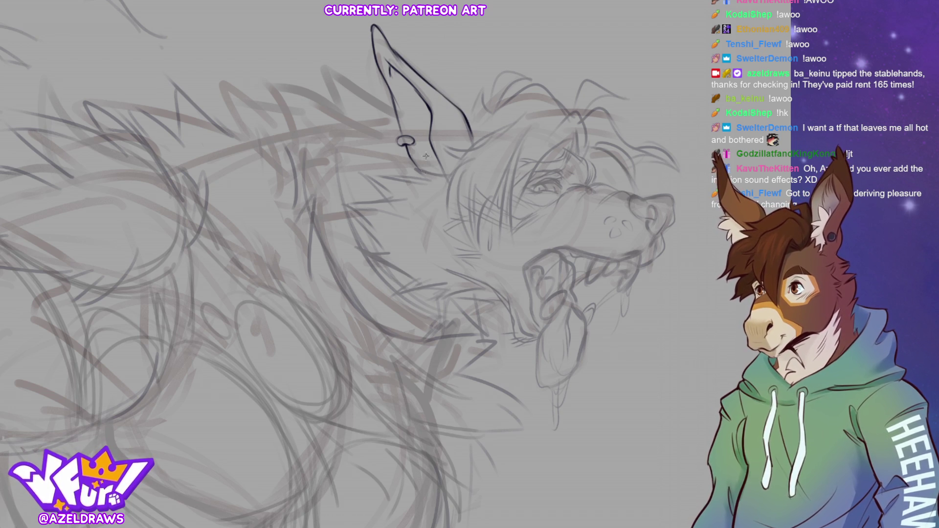
pyautogui.moveTo(414, 167)
pyautogui.mouseDown()
pyautogui.moveTo(451, 172)
pyautogui.moveTo(433, 176)
pyautogui.moveTo(454, 167)
pyautogui.mouseUp()
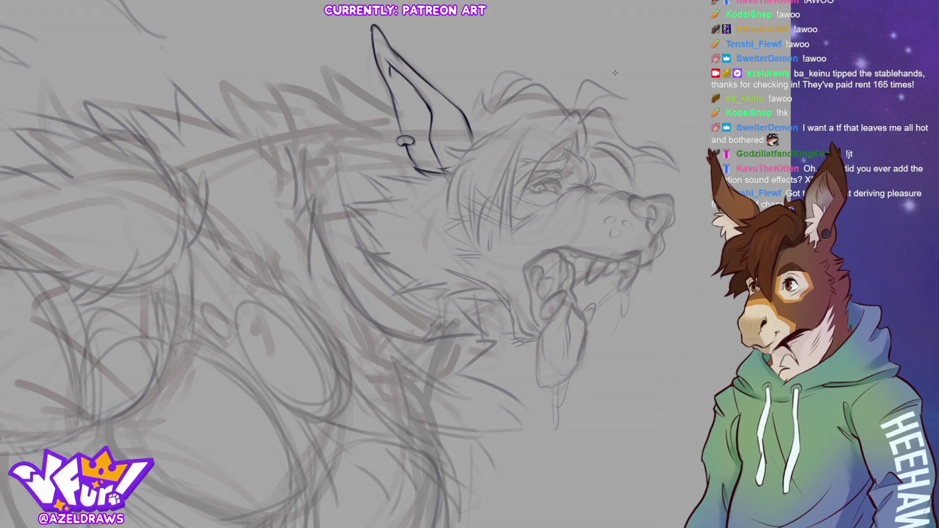
pyautogui.moveTo(530, 106)
pyautogui.mouseDown()
pyautogui.moveTo(452, 147)
pyautogui.moveTo(472, 146)
pyautogui.moveTo(448, 153)
pyautogui.moveTo(445, 194)
pyautogui.mouseUp()
pyautogui.moveTo(469, 162)
pyautogui.mouseDown()
pyautogui.moveTo(456, 173)
pyautogui.moveTo(450, 228)
pyautogui.mouseUp()
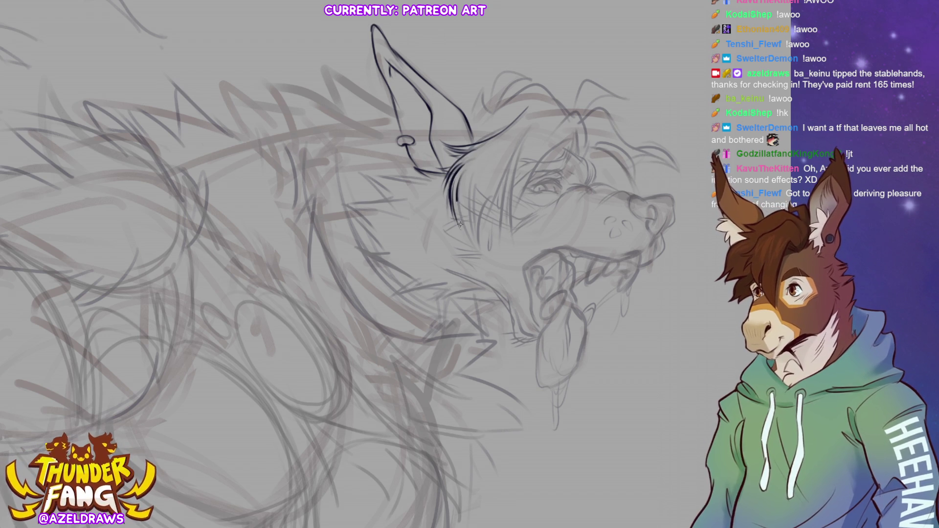
# Ink fur strands below the ear, beside the eye and across the cheek
pyautogui.moveTo(456, 189); pyautogui.dragTo(482, 252)
pyautogui.moveTo(482, 198); pyautogui.dragTo(475, 225)
pyautogui.moveTo(494, 181)
pyautogui.mouseDown()
pyautogui.moveTo(484, 241)
pyautogui.moveTo(488, 227)
pyautogui.mouseUp()
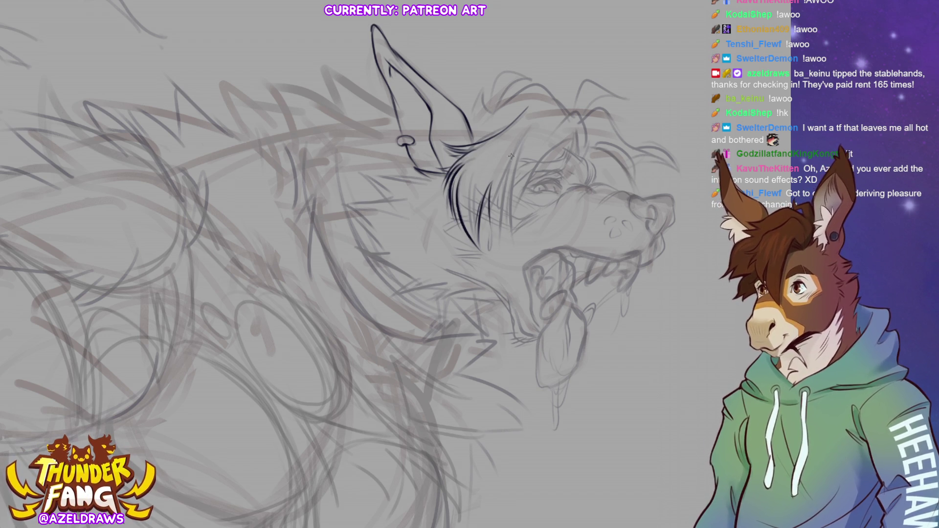
pyautogui.moveTo(534, 124); pyautogui.dragTo(513, 230)
pyautogui.moveTo(575, 133); pyautogui.dragTo(521, 217)
pyautogui.moveTo(548, 147); pyautogui.dragTo(514, 228)
pyautogui.moveTo(517, 156)
pyautogui.mouseDown()
pyautogui.moveTo(506, 218)
pyautogui.moveTo(489, 239)
pyautogui.mouseUp()
pyautogui.moveTo(514, 173)
pyautogui.mouseDown()
pyautogui.moveTo(512, 226)
pyautogui.moveTo(491, 241)
pyautogui.mouseUp()
# Add short strokes near the eye and ink the brow curving into the head outline
pyautogui.moveTo(571, 136)
pyautogui.mouseDown()
pyautogui.moveTo(558, 150)
pyautogui.moveTo(566, 157)
pyautogui.mouseUp()
pyautogui.moveTo(578, 137); pyautogui.dragTo(572, 159)
pyautogui.moveTo(585, 120)
pyautogui.mouseDown()
pyautogui.moveTo(573, 160)
pyautogui.moveTo(580, 154)
pyautogui.mouseUp()
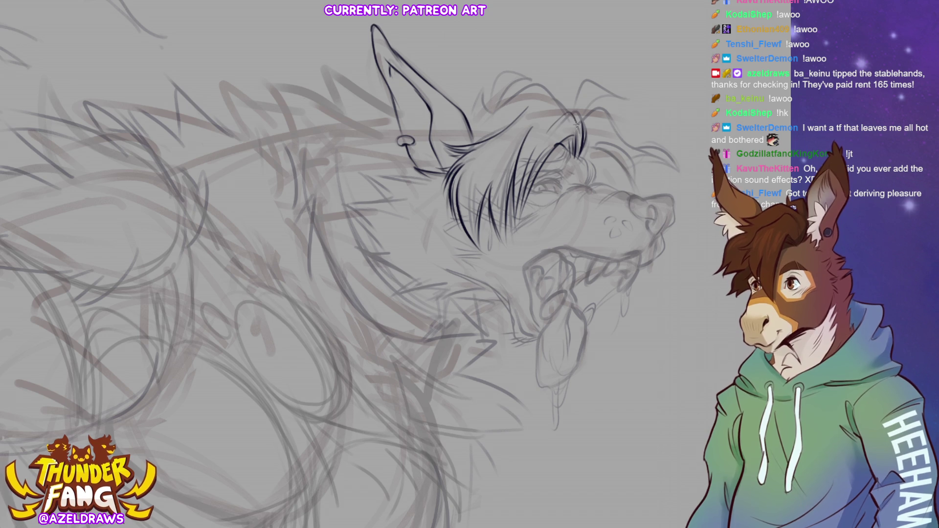
pyautogui.moveTo(579, 112); pyautogui.dragTo(541, 120)
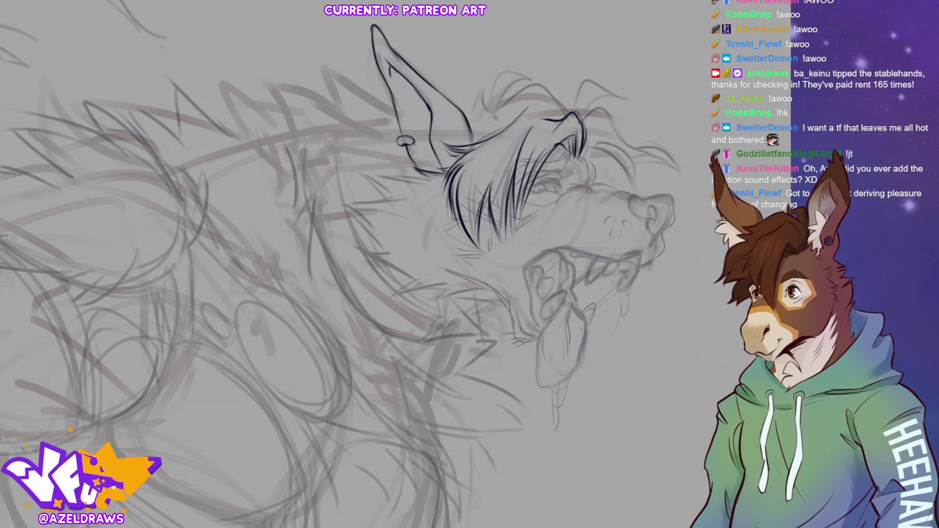
pyautogui.moveTo(491, 112)
pyautogui.mouseDown()
pyautogui.moveTo(496, 77)
pyautogui.moveTo(531, 75)
pyautogui.mouseUp()
pyautogui.moveTo(492, 114)
pyautogui.mouseDown()
pyautogui.moveTo(494, 81)
pyautogui.moveTo(470, 123)
pyautogui.moveTo(512, 94)
pyautogui.moveTo(568, 112)
pyautogui.moveTo(573, 100)
pyautogui.moveTo(624, 95)
pyautogui.mouseUp()
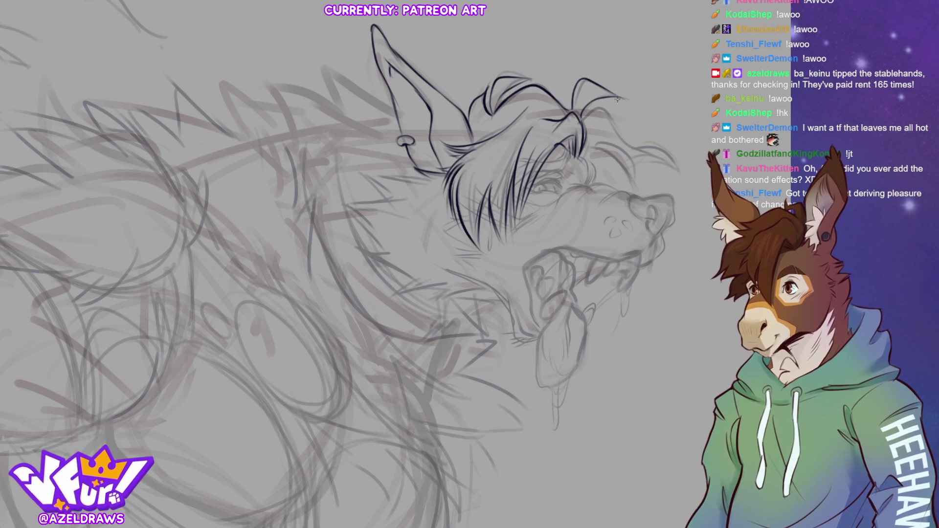
# Ink the far ear base and arch the head outline rightward, adding a hair strand
pyautogui.moveTo(585, 125)
pyautogui.mouseDown()
pyautogui.moveTo(577, 114)
pyautogui.moveTo(595, 111)
pyautogui.mouseUp()
pyautogui.moveTo(577, 161)
pyautogui.mouseDown()
pyautogui.moveTo(597, 130)
pyautogui.moveTo(593, 151)
pyautogui.mouseUp()
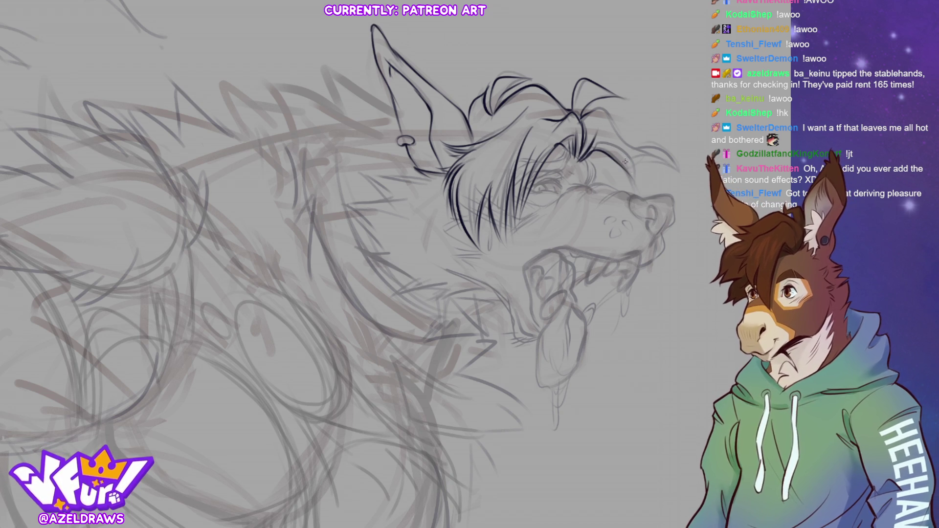
pyautogui.moveTo(590, 157); pyautogui.dragTo(636, 187)
pyautogui.moveTo(595, 145)
pyautogui.mouseDown()
pyautogui.moveTo(616, 142)
pyautogui.moveTo(638, 186)
pyautogui.mouseUp()
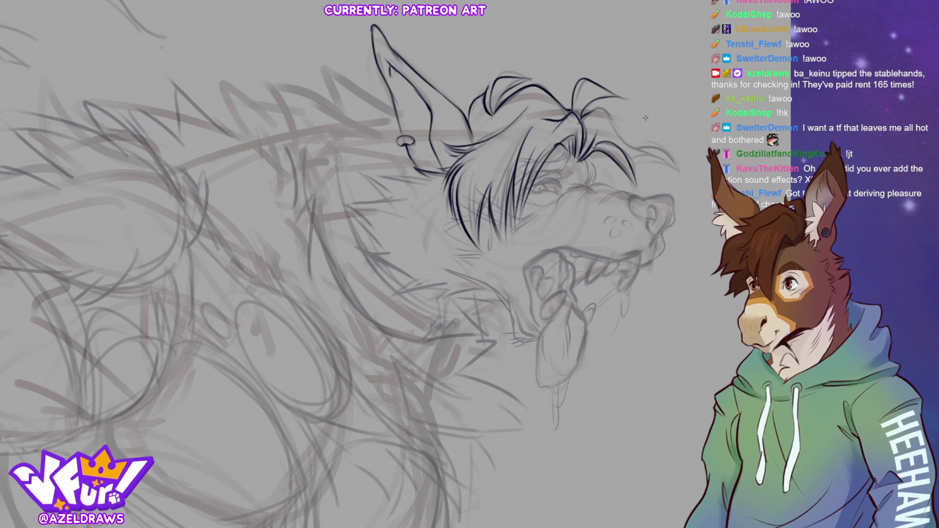
pyautogui.moveTo(580, 116)
pyautogui.mouseDown()
pyautogui.moveTo(597, 111)
pyautogui.moveTo(636, 154)
pyautogui.moveTo(632, 147)
pyautogui.moveTo(664, 149)
pyautogui.moveTo(678, 163)
pyautogui.moveTo(660, 168)
pyautogui.moveTo(680, 172)
pyautogui.mouseUp()
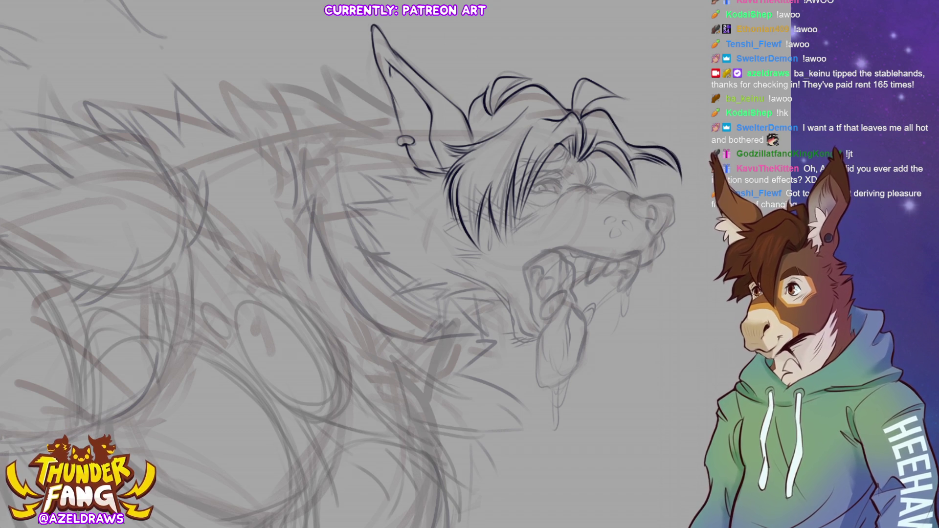
pyautogui.moveTo(608, 156); pyautogui.dragTo(632, 190)
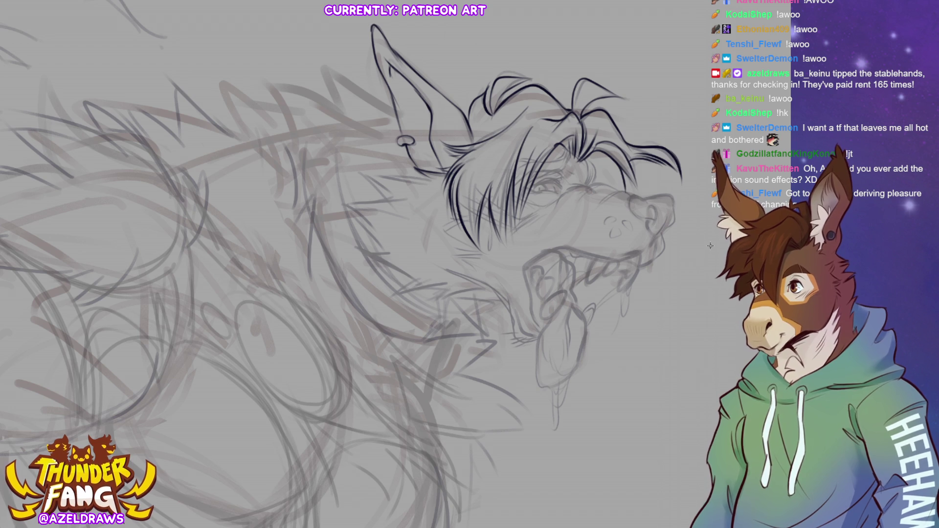